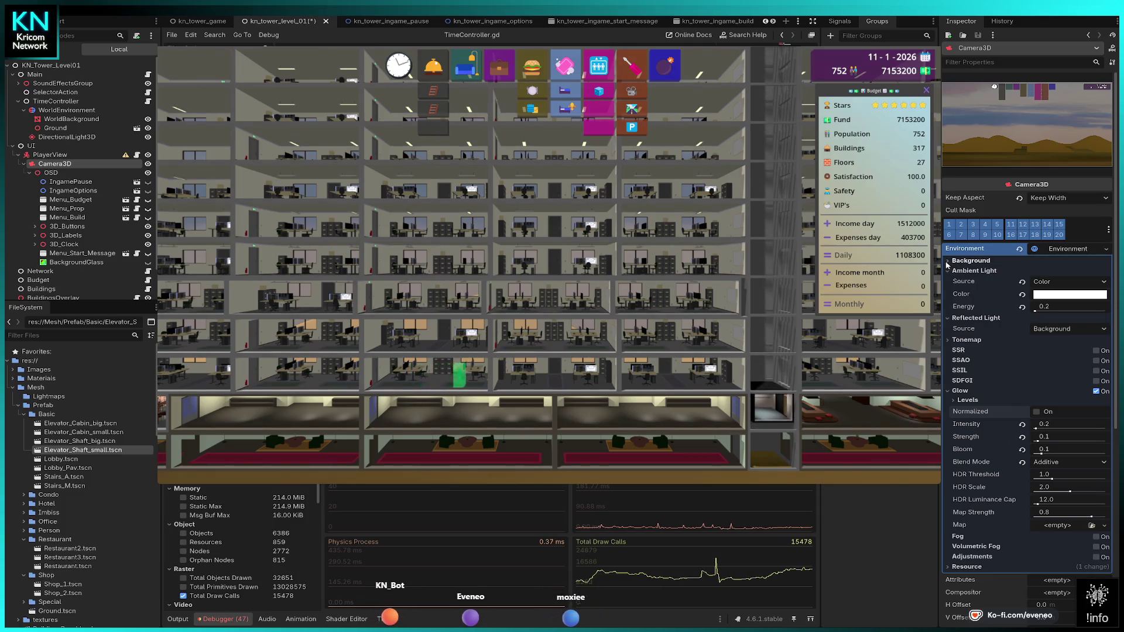
# - Set the environment background color to white and raise its energy multiplier well above 1.0
pyautogui.click(969, 262)
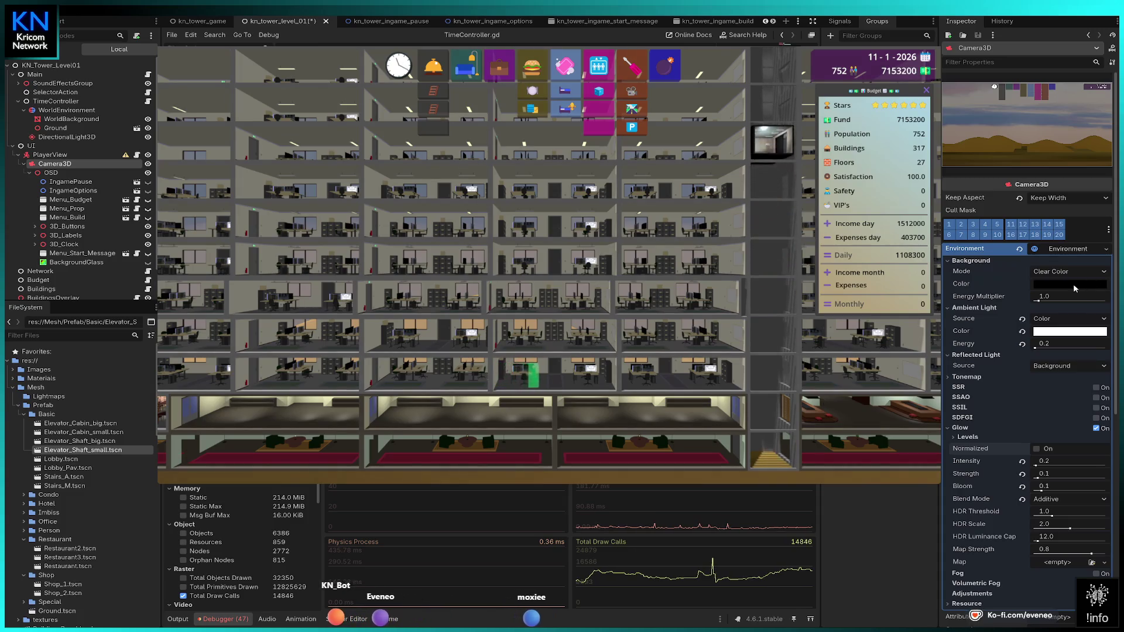
pyautogui.moveTo(1070, 331); pyautogui.dragTo(1073, 284)
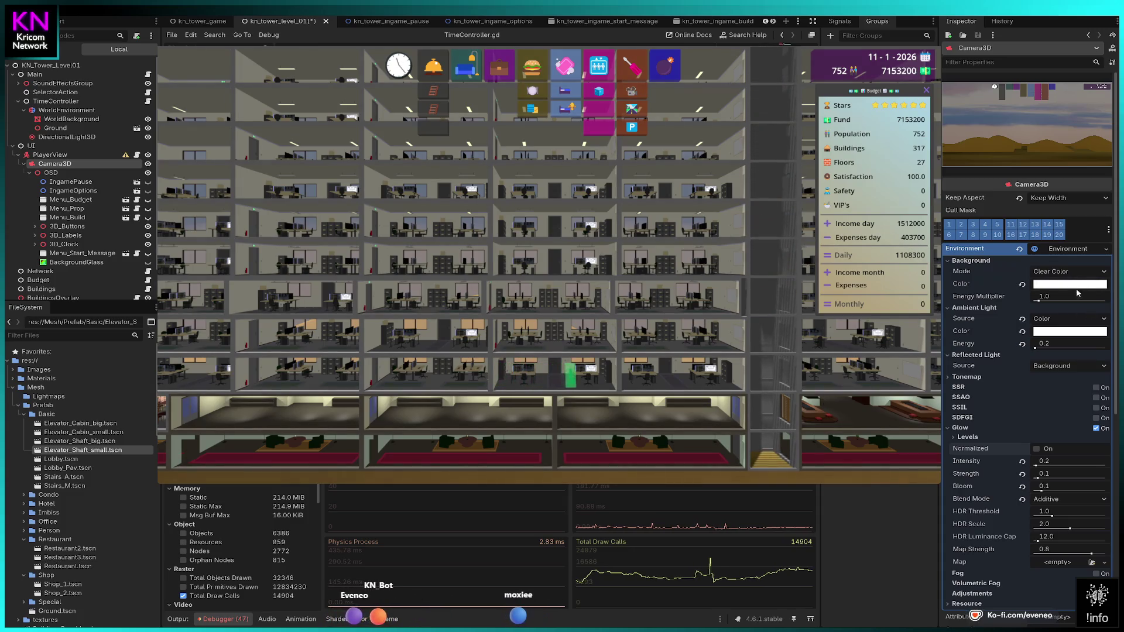
pyautogui.moveTo(1040, 301); pyautogui.dragTo(1078, 301)
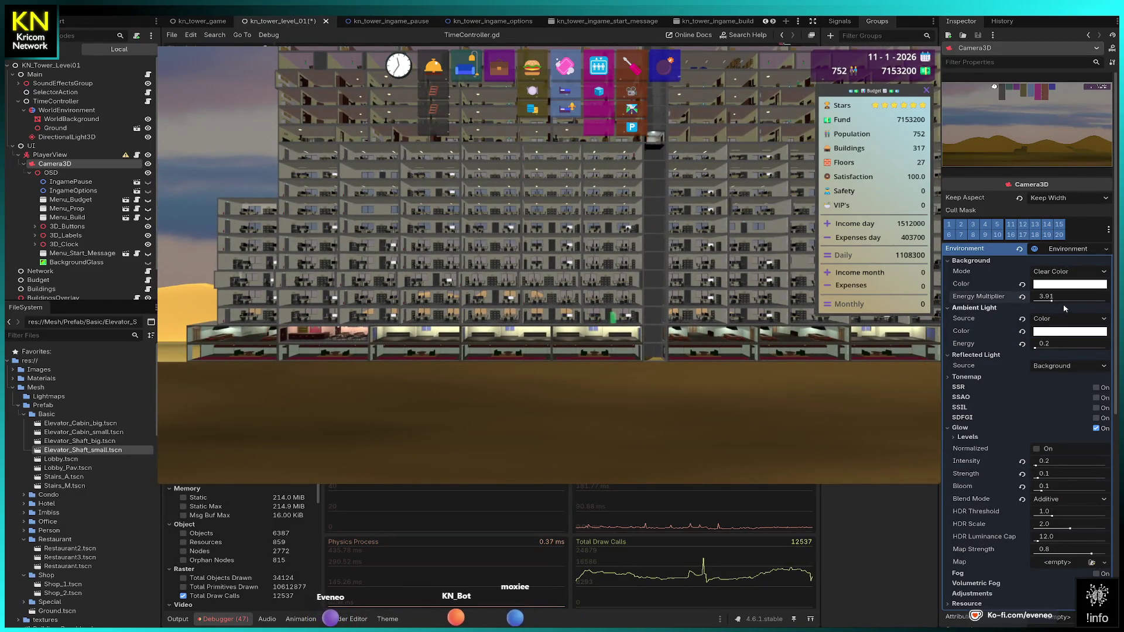
pyautogui.moveTo(1052, 301); pyautogui.dragTo(1064, 294)
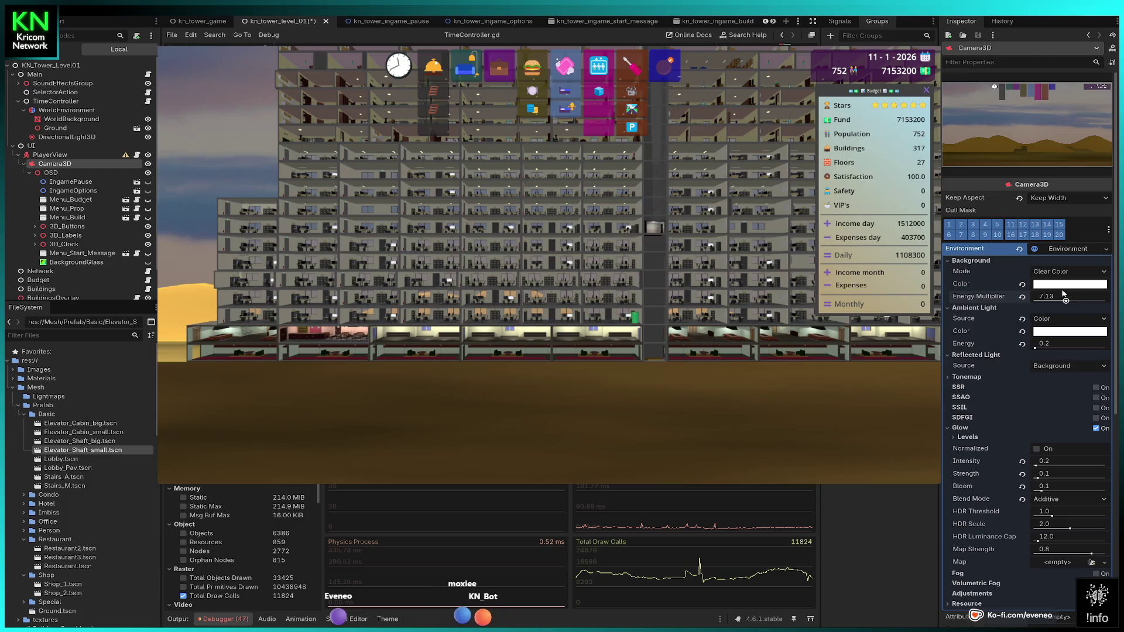
# - Revert the energy multiplier and black background color, then set background mode to Sky
pyautogui.click(1022, 299)
pyautogui.click(1022, 284)
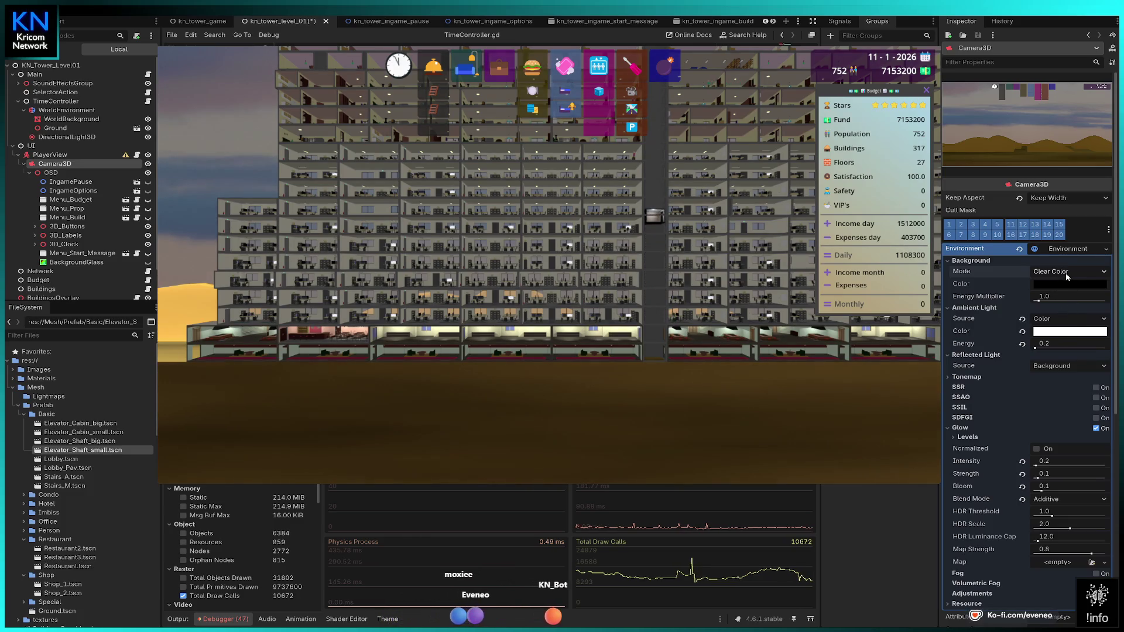
pyautogui.click(1055, 306)
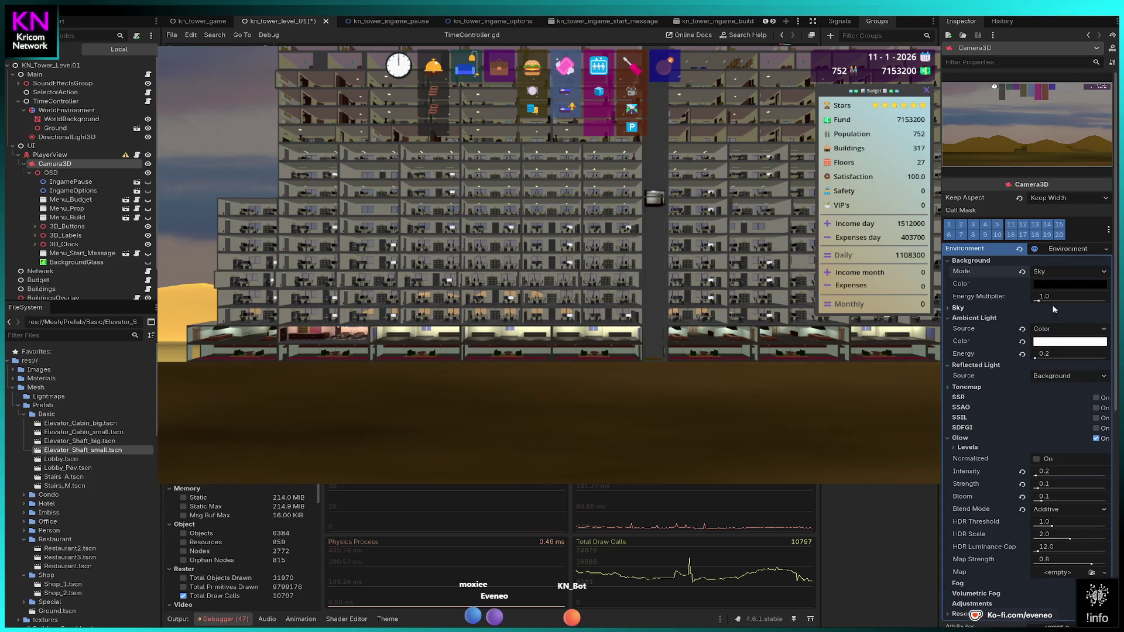
# - Nudge background energy, try Soft Light glow blending, then use Replace with intensity maxed at 8.0
pyautogui.moveTo(1050, 300); pyautogui.dragTo(1041, 303)
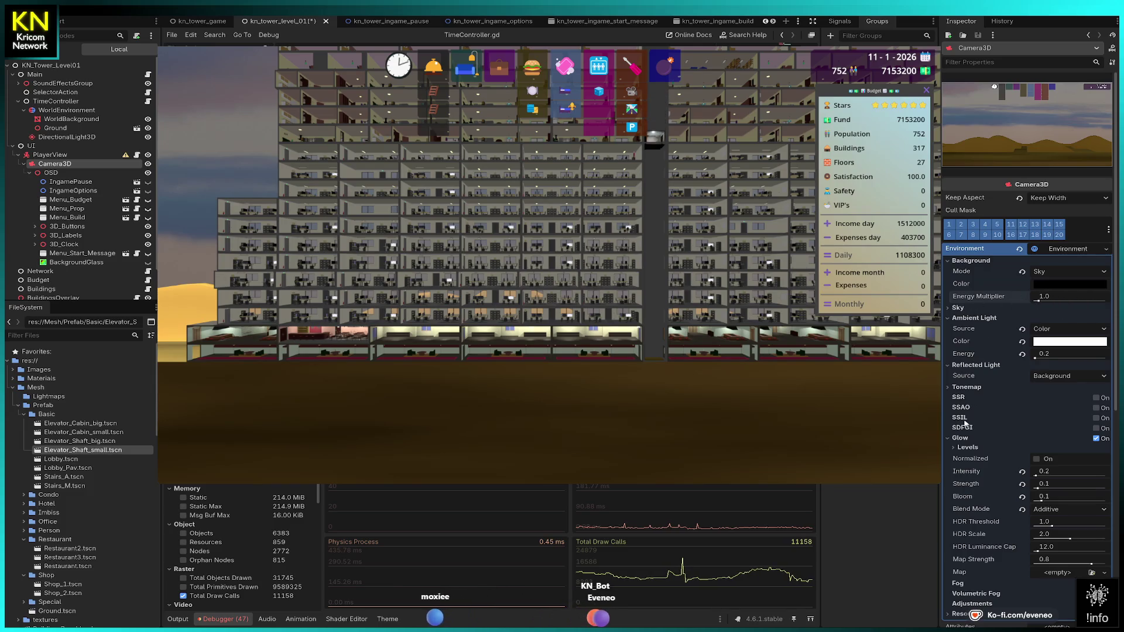
pyautogui.click(1056, 510)
pyautogui.click(1060, 547)
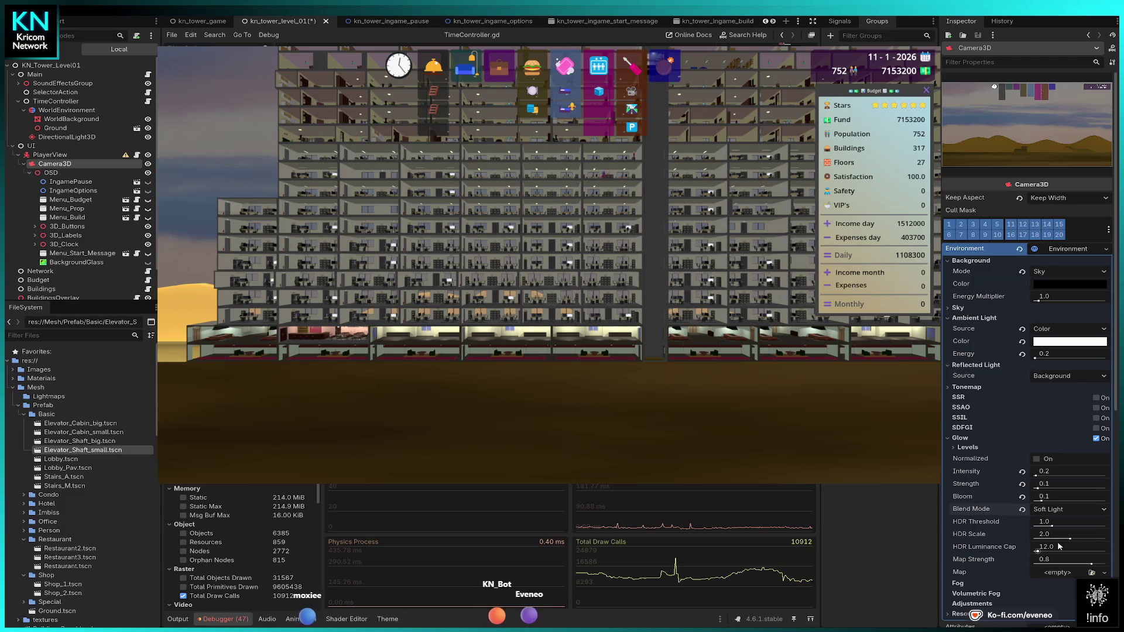
pyautogui.click(1066, 510)
pyautogui.click(1065, 554)
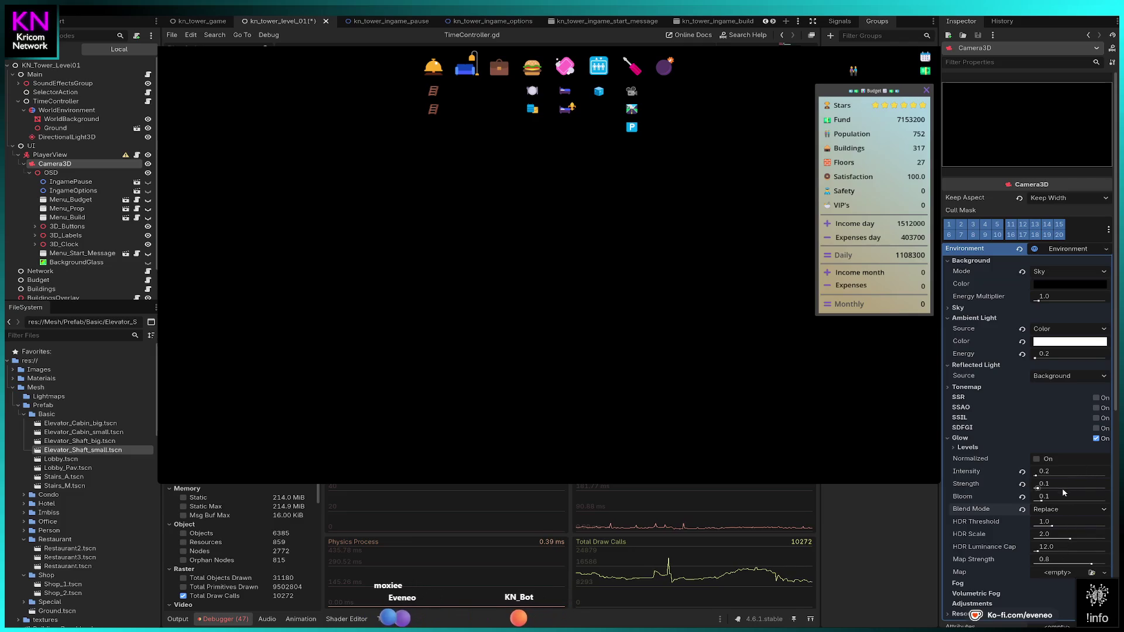
pyautogui.moveTo(1049, 472); pyautogui.dragTo(1105, 477)
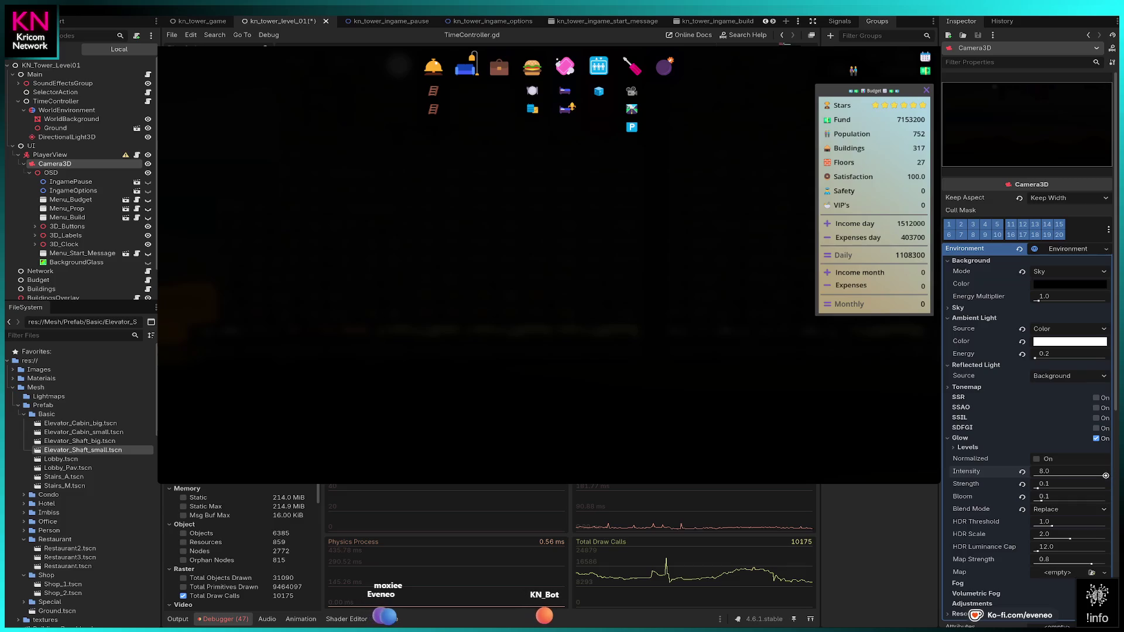
# - Raise glow strength to 0.9, trying Map Strength, HDR luminance cap, scale and threshold before reverting them
pyautogui.moveTo(1038, 490)
pyautogui.mouseDown()
pyautogui.moveTo(1080, 489)
pyautogui.moveTo(1050, 477)
pyautogui.moveTo(1066, 489)
pyautogui.mouseUp()
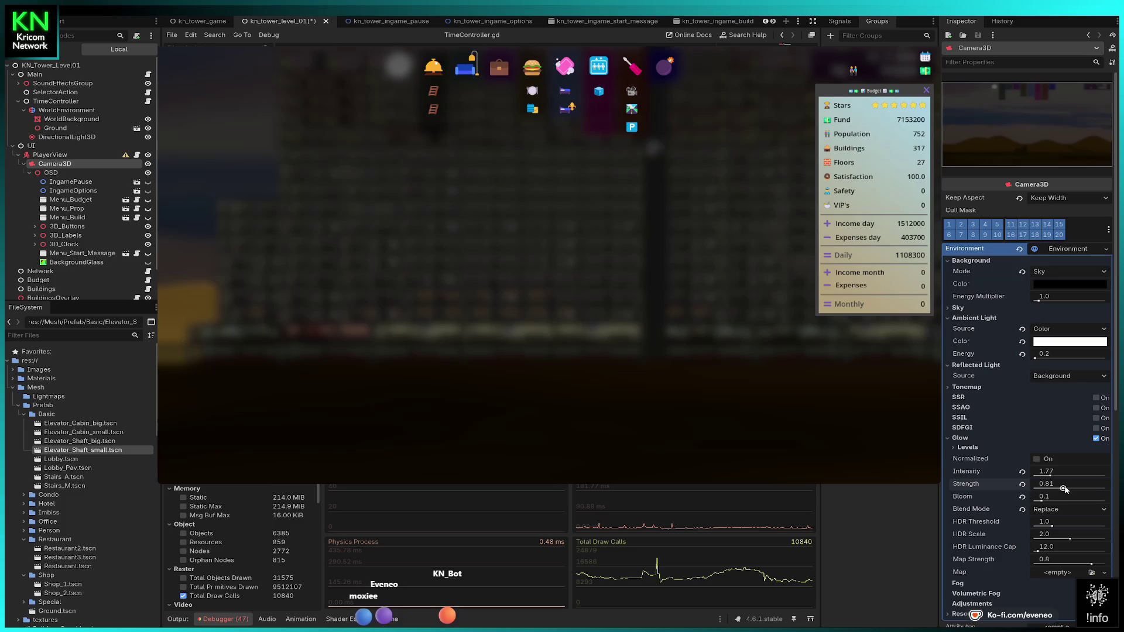
pyautogui.moveTo(1065, 490)
pyautogui.mouseDown()
pyautogui.moveTo(1061, 500)
pyautogui.moveTo(1086, 502)
pyautogui.mouseUp()
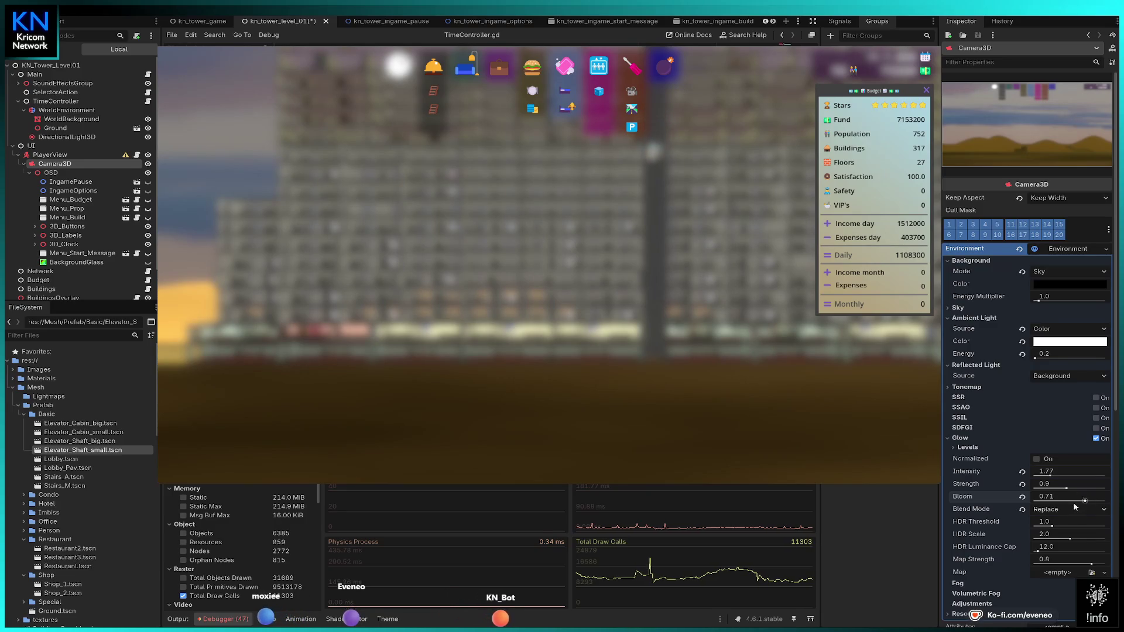
pyautogui.moveTo(1093, 563); pyautogui.dragTo(1052, 564)
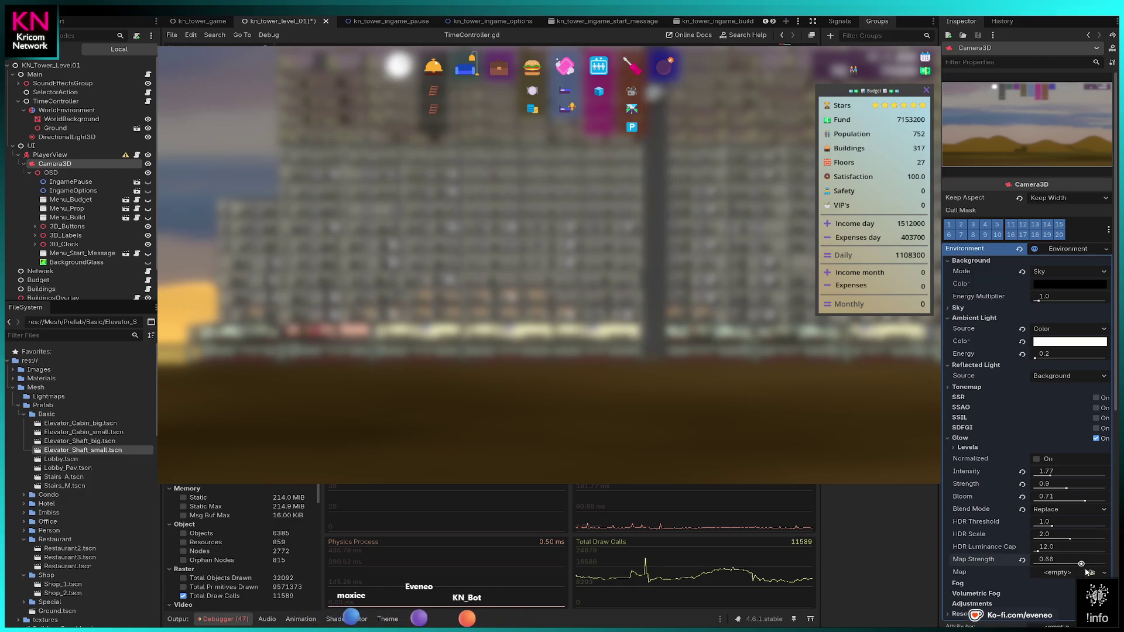
pyautogui.click(1022, 560)
pyautogui.moveTo(1038, 551)
pyautogui.mouseDown()
pyautogui.moveTo(1100, 551)
pyautogui.moveTo(1075, 540)
pyautogui.moveTo(1105, 541)
pyautogui.mouseUp()
pyautogui.moveTo(1024, 542)
pyautogui.mouseDown()
pyautogui.moveTo(1080, 547)
pyautogui.moveTo(1114, 526)
pyautogui.moveTo(1003, 529)
pyautogui.mouseUp()
pyautogui.click(1022, 535)
pyautogui.click(1022, 521)
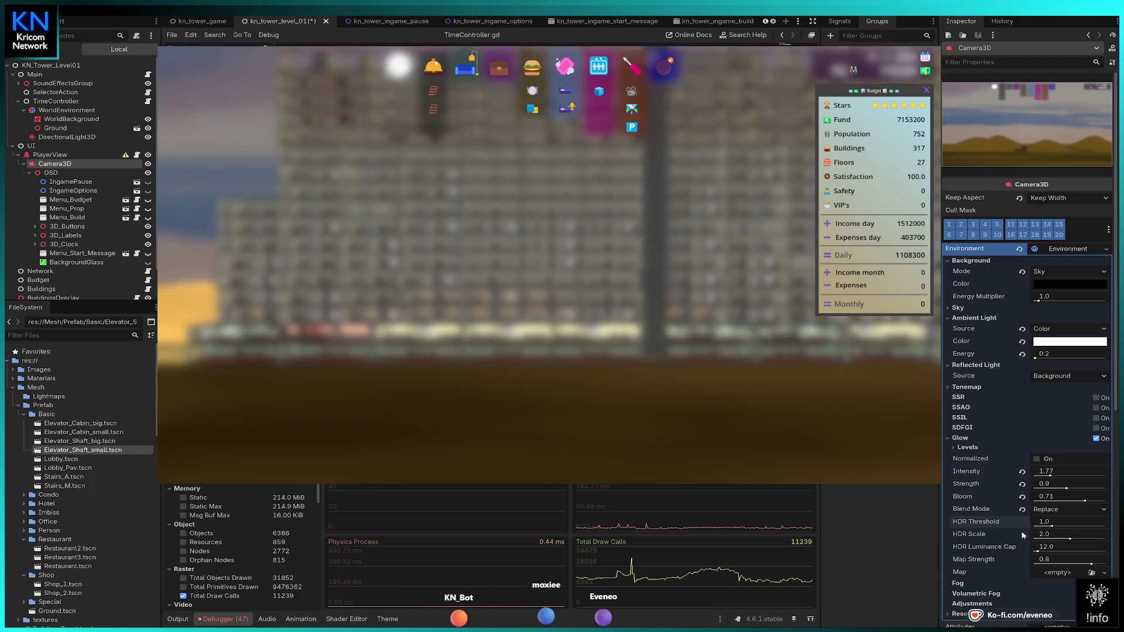
# - Set glow intensity to 1.04, leave Normalized off, fine-tune strength and lower bloom to 0.08
pyautogui.moveTo(1050, 477); pyautogui.dragTo(1043, 476)
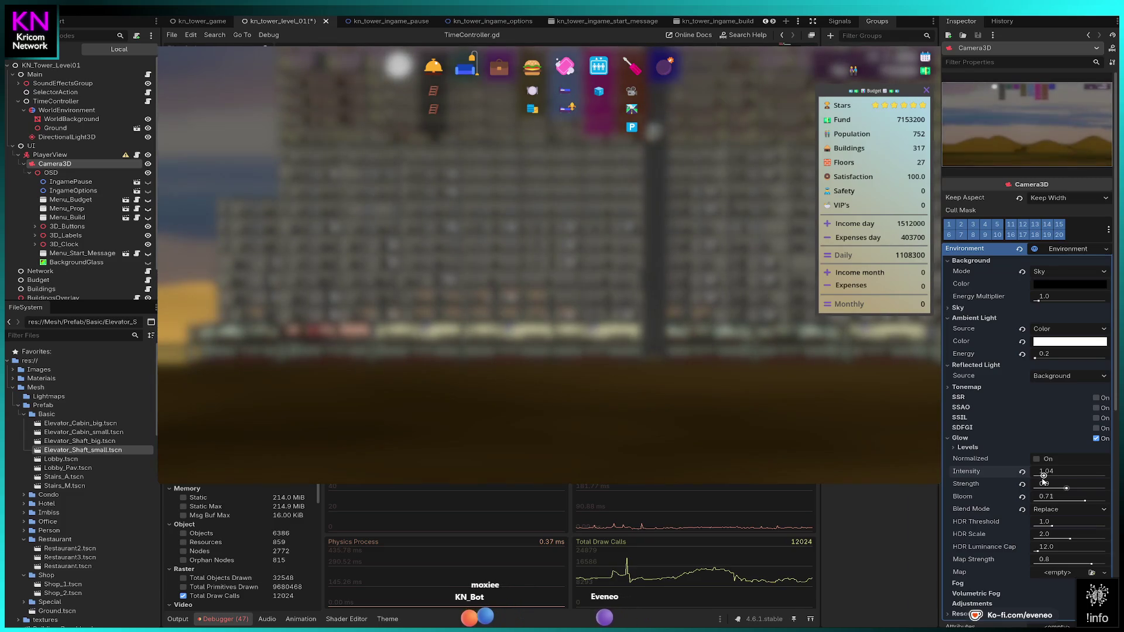
pyautogui.click(1036, 460)
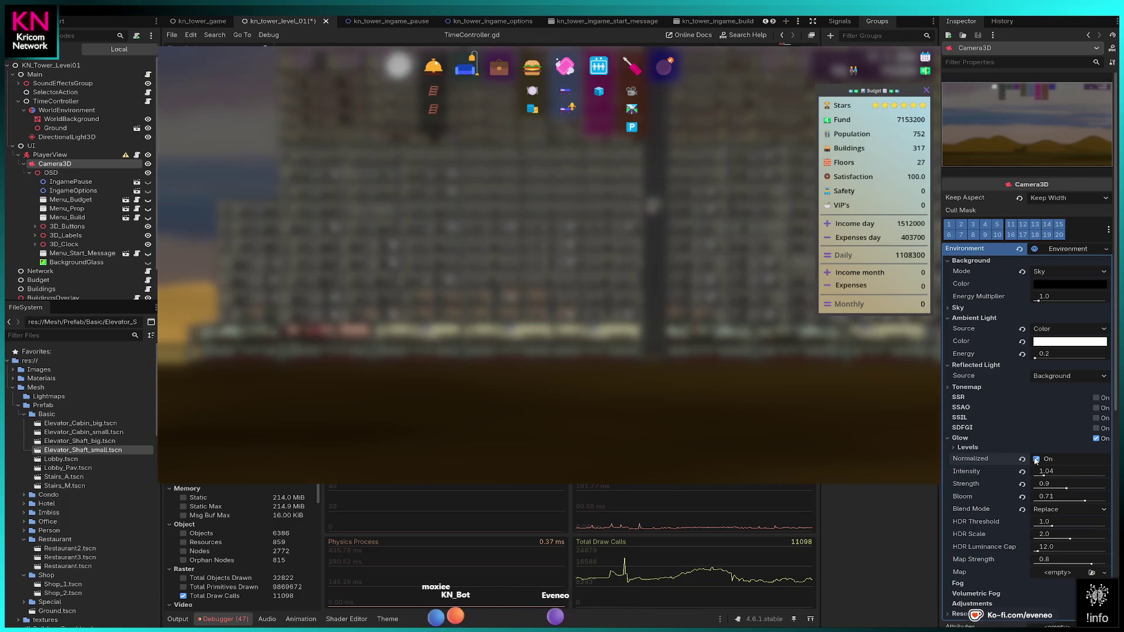
pyautogui.click(1036, 460)
pyautogui.moveTo(1065, 490); pyautogui.dragTo(1076, 496)
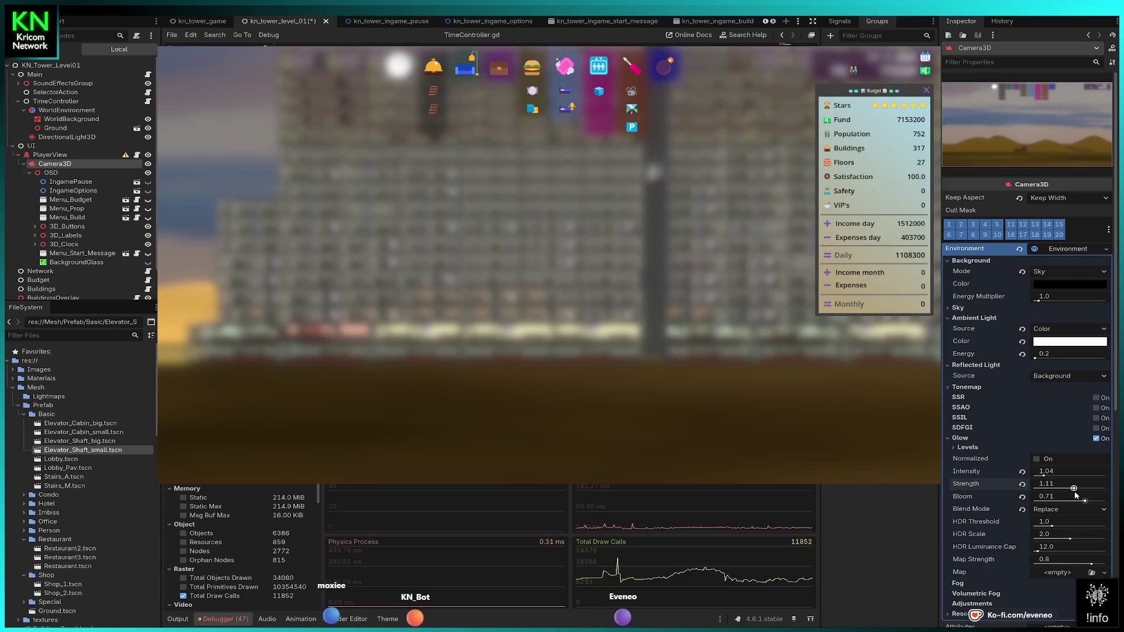
pyautogui.moveTo(1086, 503); pyautogui.dragTo(1040, 502)
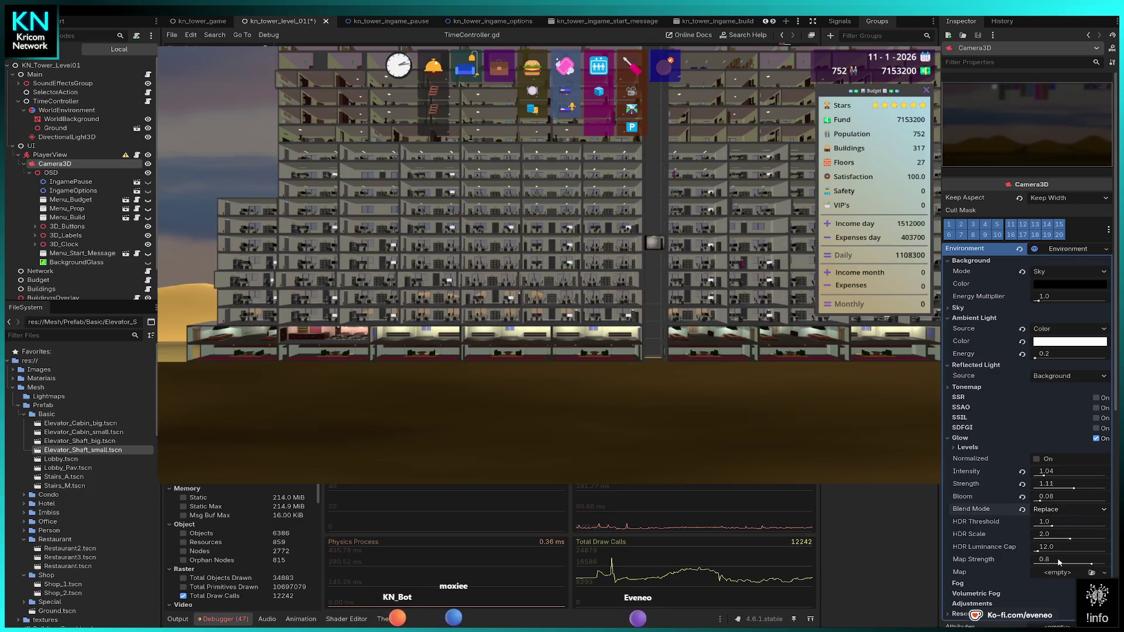
# - Switch glow blending to Mix, raise bloom to 0.89 and enable normalized glow levels
pyautogui.click(1066, 509)
pyautogui.click(1054, 573)
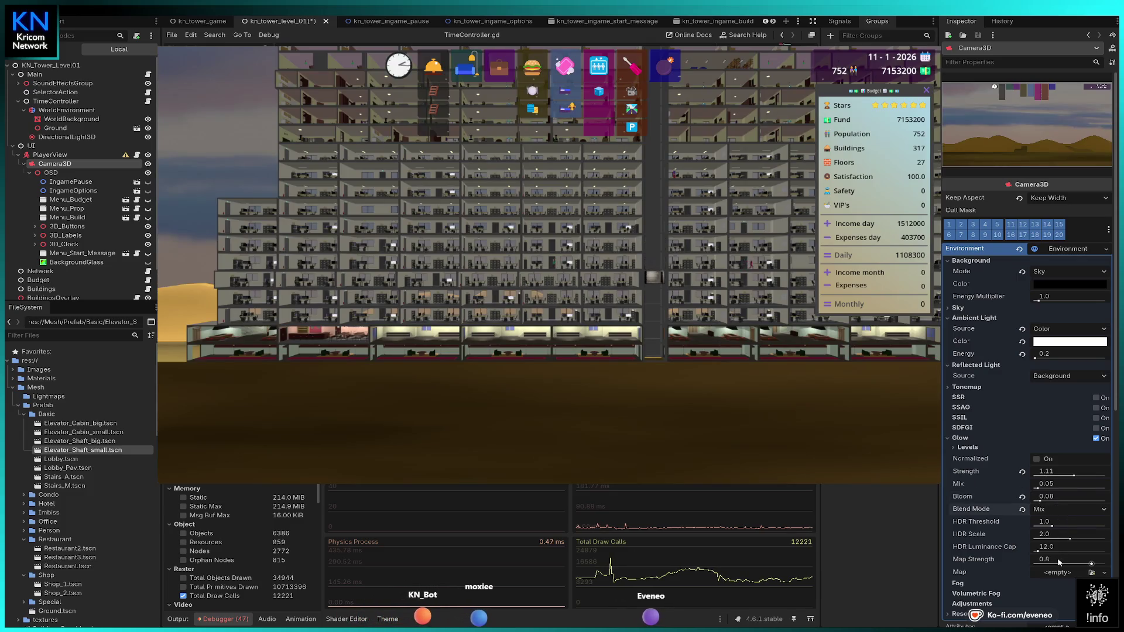
pyautogui.moveTo(1041, 501)
pyautogui.mouseDown()
pyautogui.moveTo(1099, 501)
pyautogui.moveTo(1036, 488)
pyautogui.mouseUp()
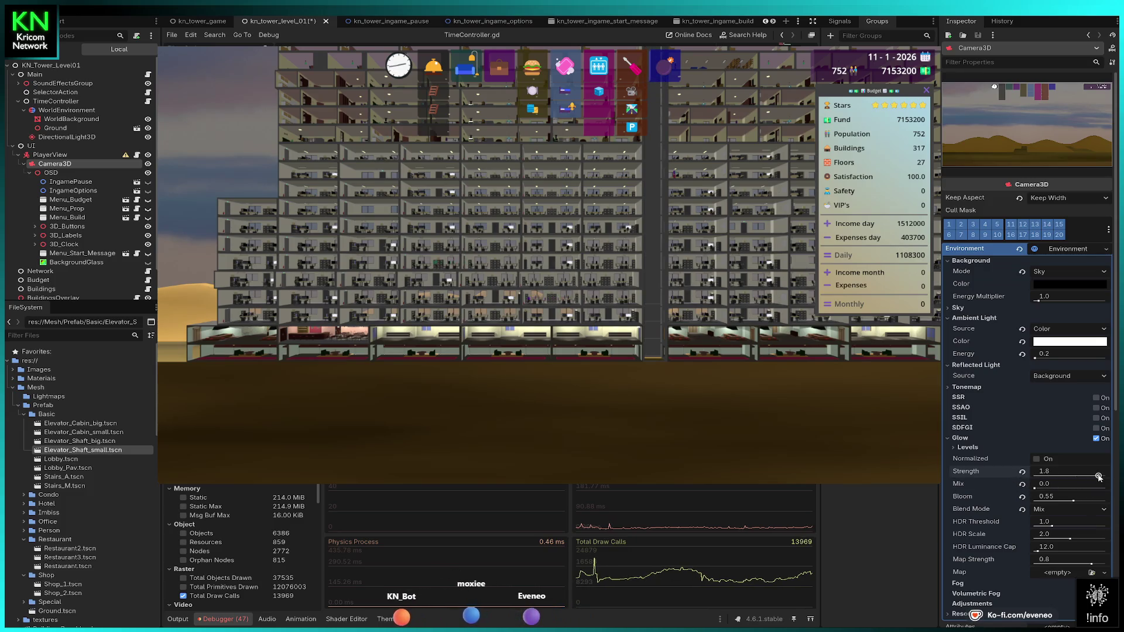
pyautogui.click(1037, 460)
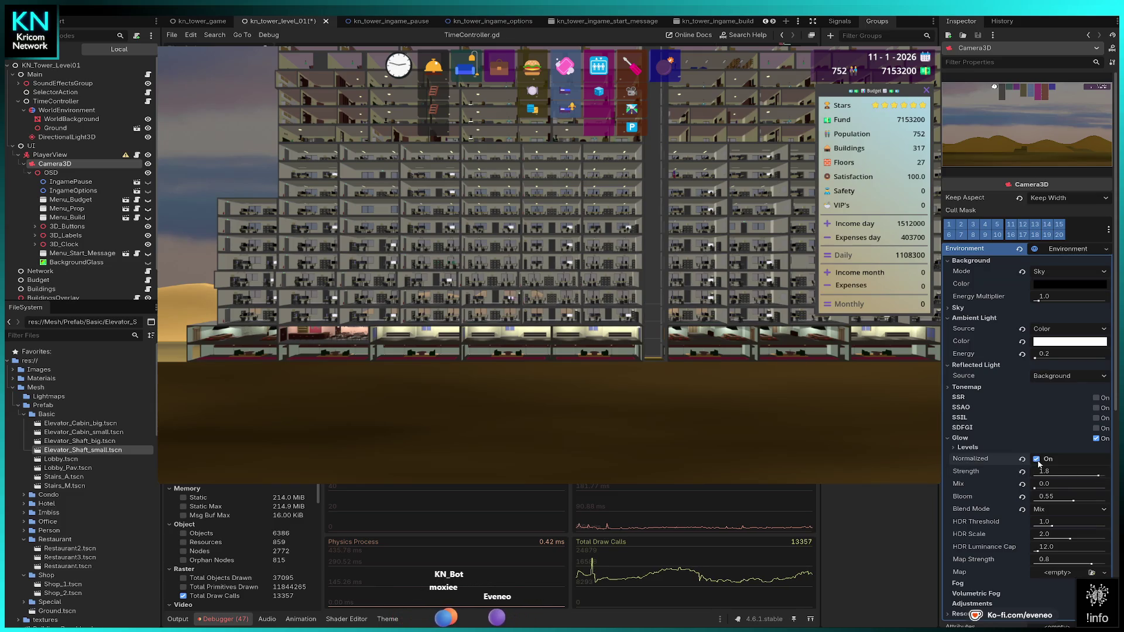
# - Switch glow blending to Additive with strength around 1.7 and a boosted intensity
pyautogui.click(1062, 523)
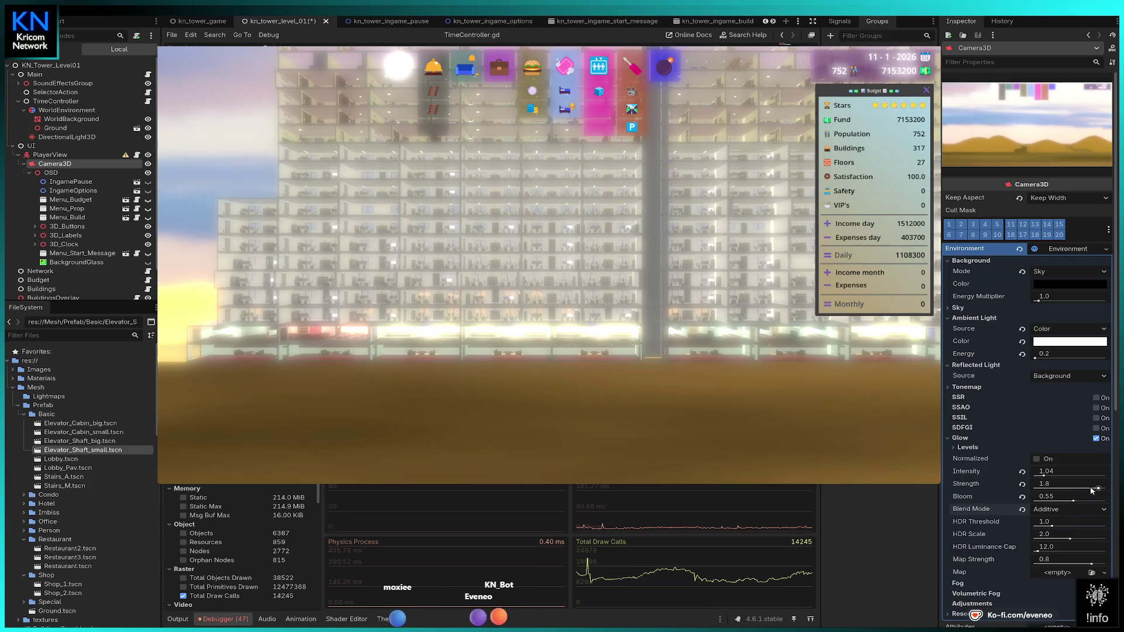
pyautogui.moveTo(1099, 490); pyautogui.dragTo(1036, 501)
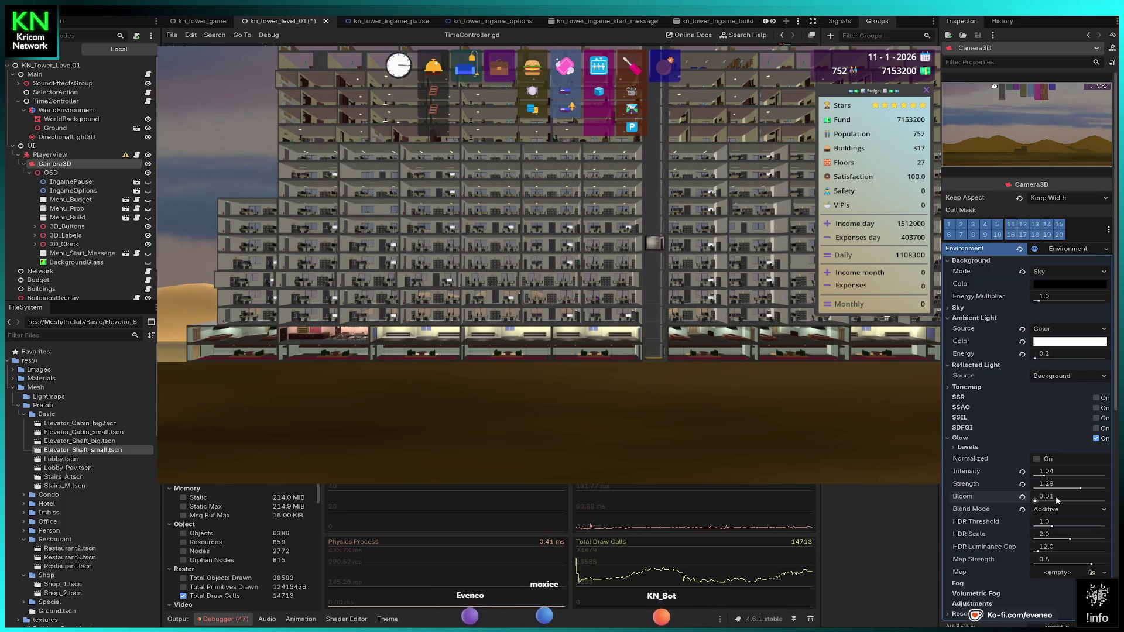
pyautogui.moveTo(1080, 489); pyautogui.dragTo(1098, 491)
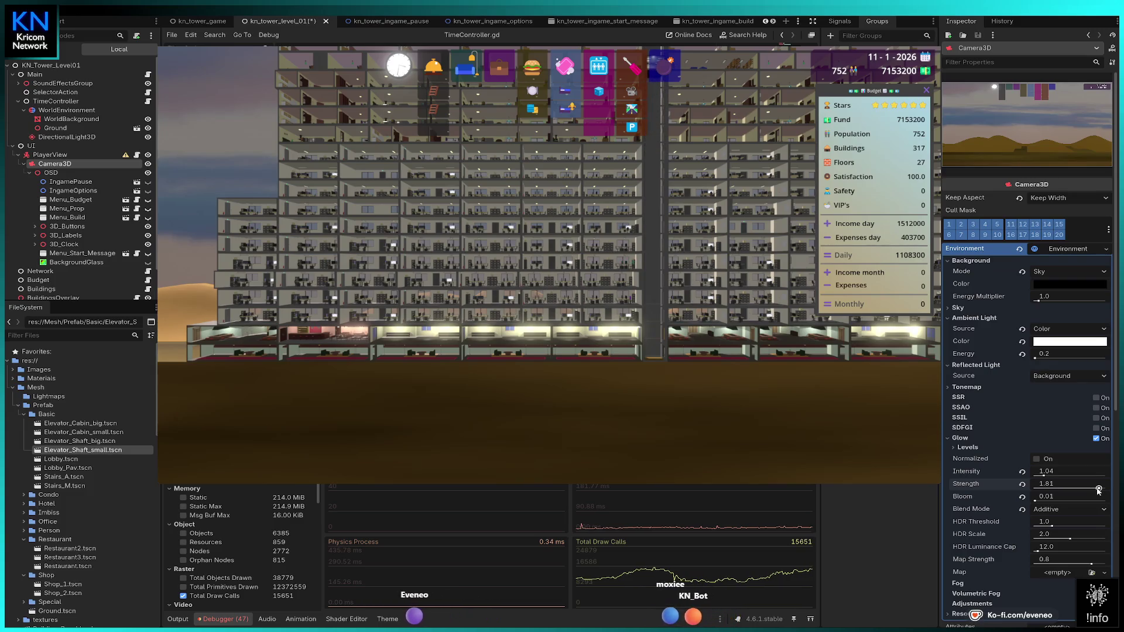
pyautogui.moveTo(1098, 491); pyautogui.dragTo(1104, 471)
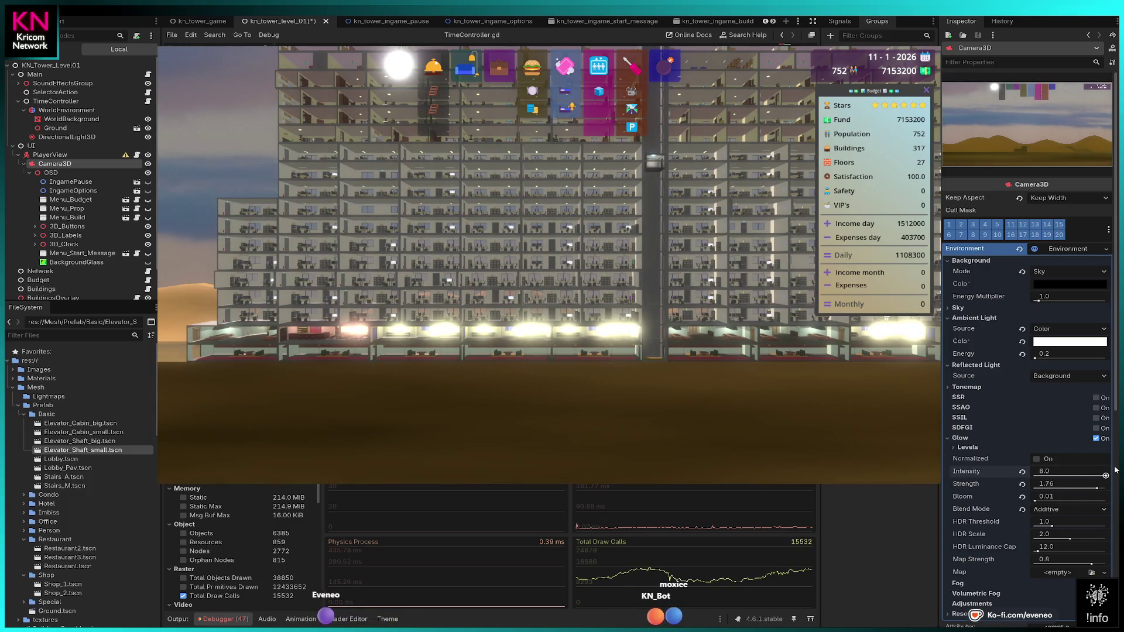
# - Undo the intensity boost, then set glow Intensity to 2.0 and Strength to 1.0
pyautogui.hotkey('ctrl', 'z')
pyautogui.click(1076, 484)
pyautogui.click(1077, 473)
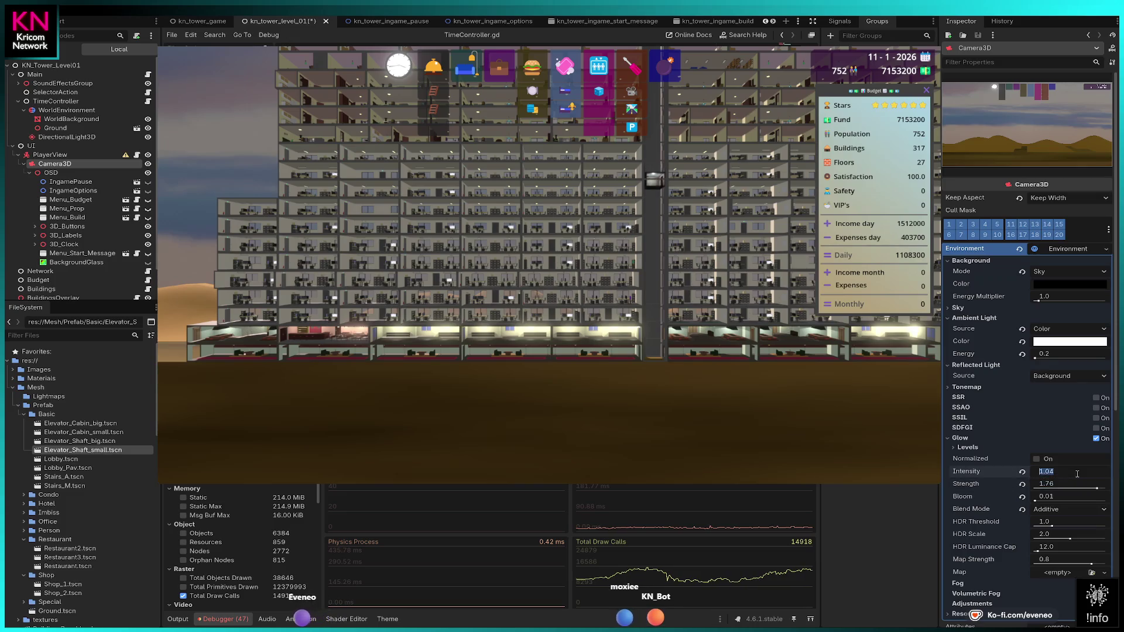
pyautogui.moveTo(1097, 488)
pyautogui.mouseDown()
pyautogui.moveTo(1071, 490)
pyautogui.moveTo(1061, 475)
pyautogui.mouseUp()
pyautogui.click(1071, 476)
pyautogui.click(1061, 475)
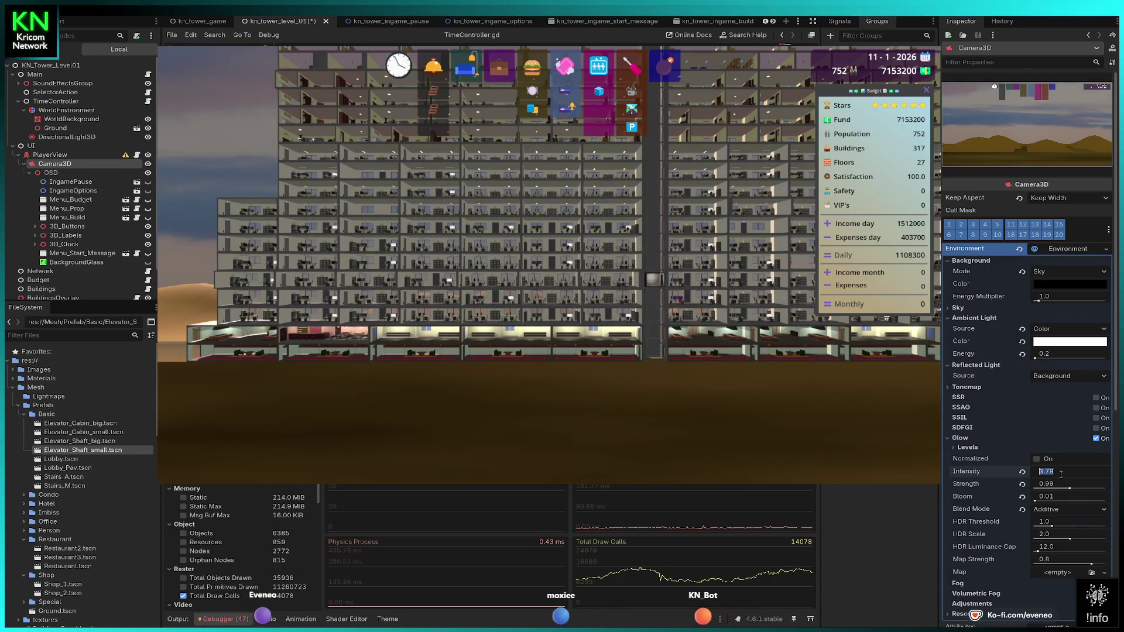
pyautogui.write('2')
pyautogui.press('Return')
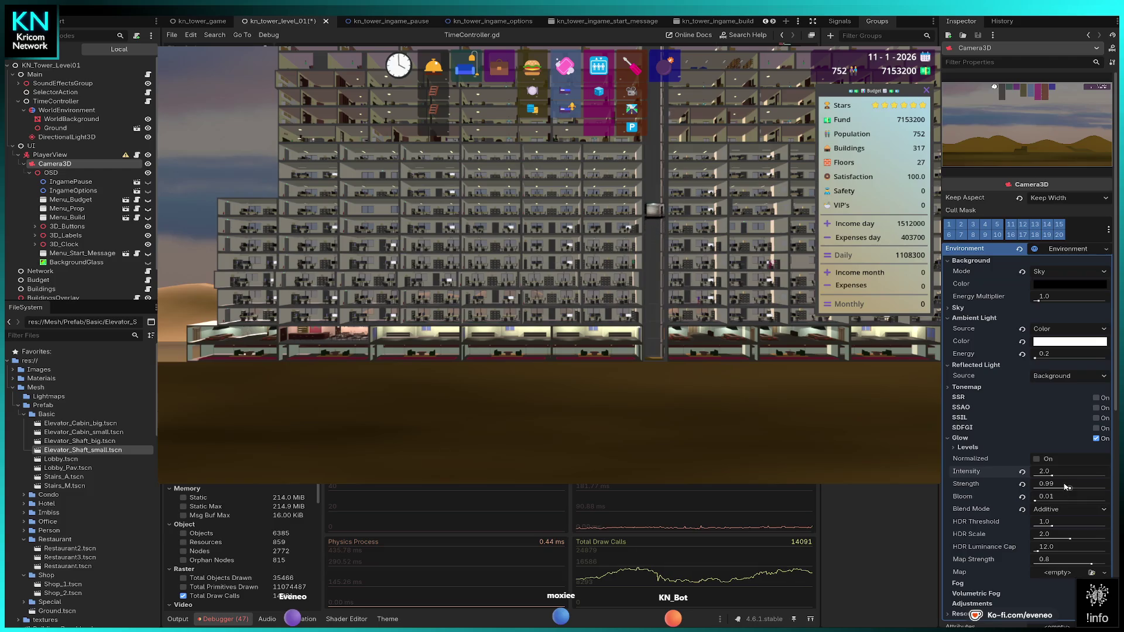
pyautogui.click(1067, 487)
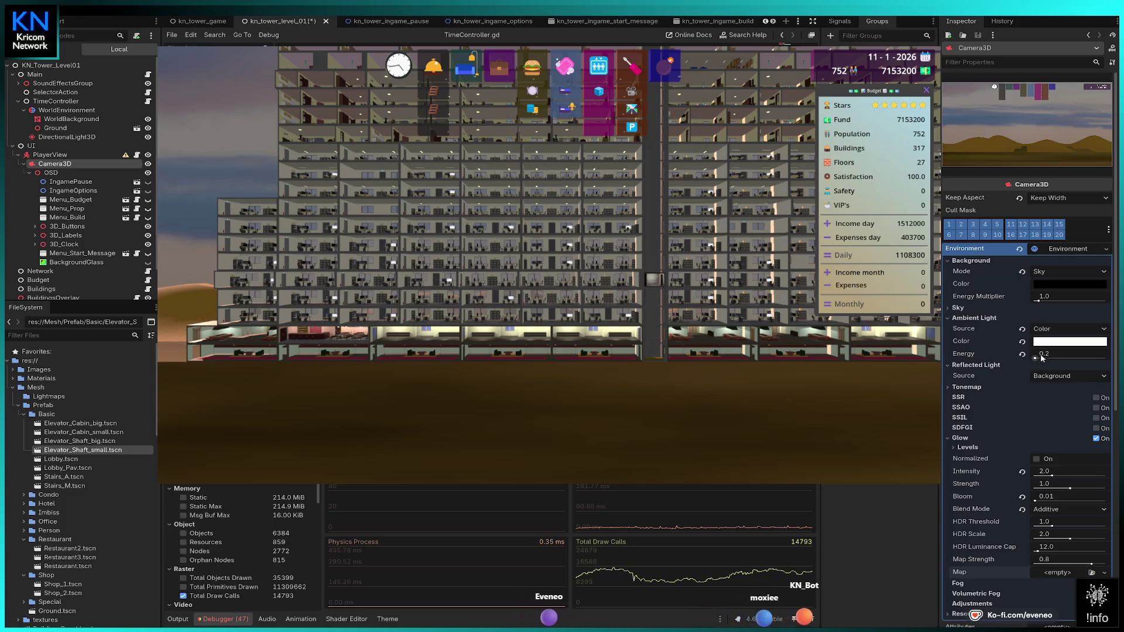
# - Try ambient light energy at 0 and higher values, then enter 0.4
pyautogui.moveTo(1037, 359); pyautogui.dragTo(1026, 363)
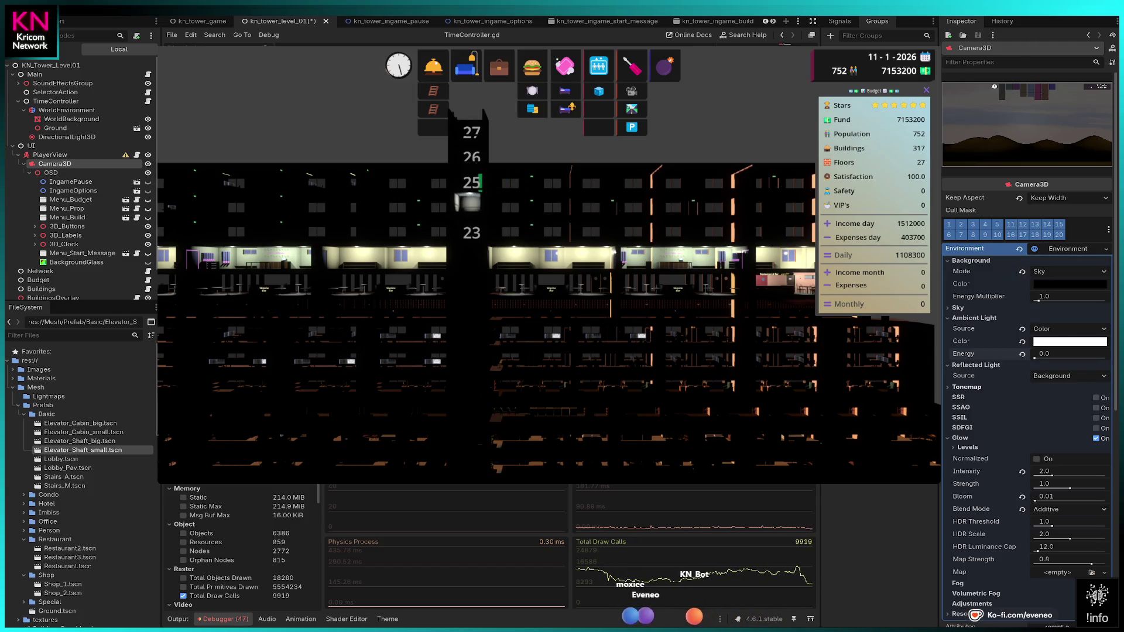
pyautogui.moveTo(1042, 354)
pyautogui.mouseDown()
pyautogui.moveTo(1075, 354)
pyautogui.moveTo(1057, 354)
pyautogui.mouseUp()
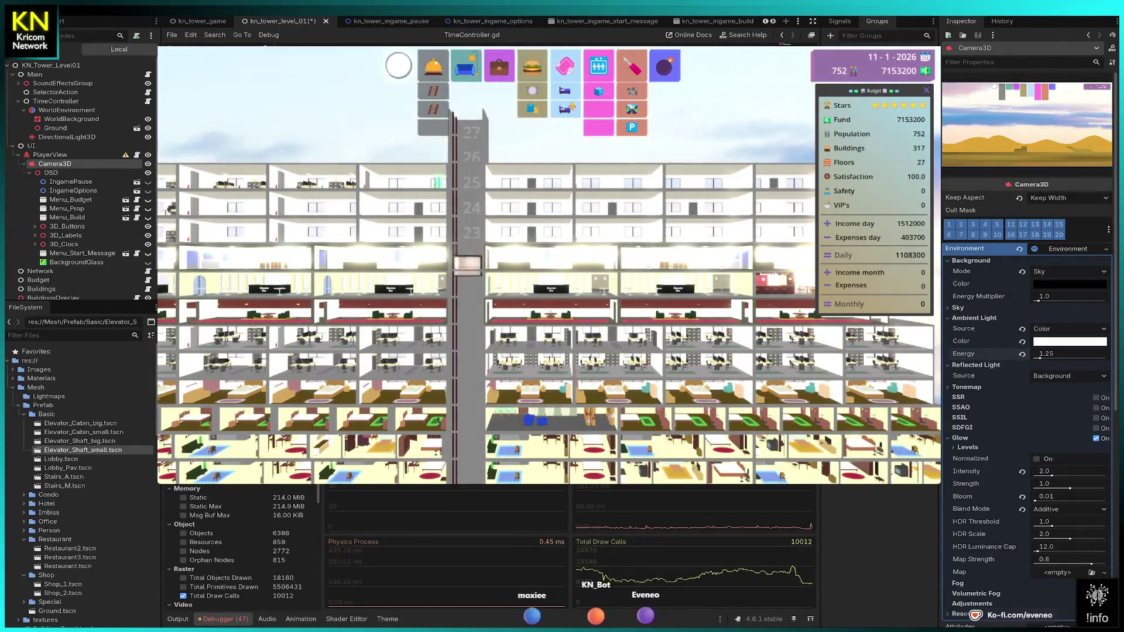
pyautogui.moveTo(1071, 354); pyautogui.dragTo(1042, 353)
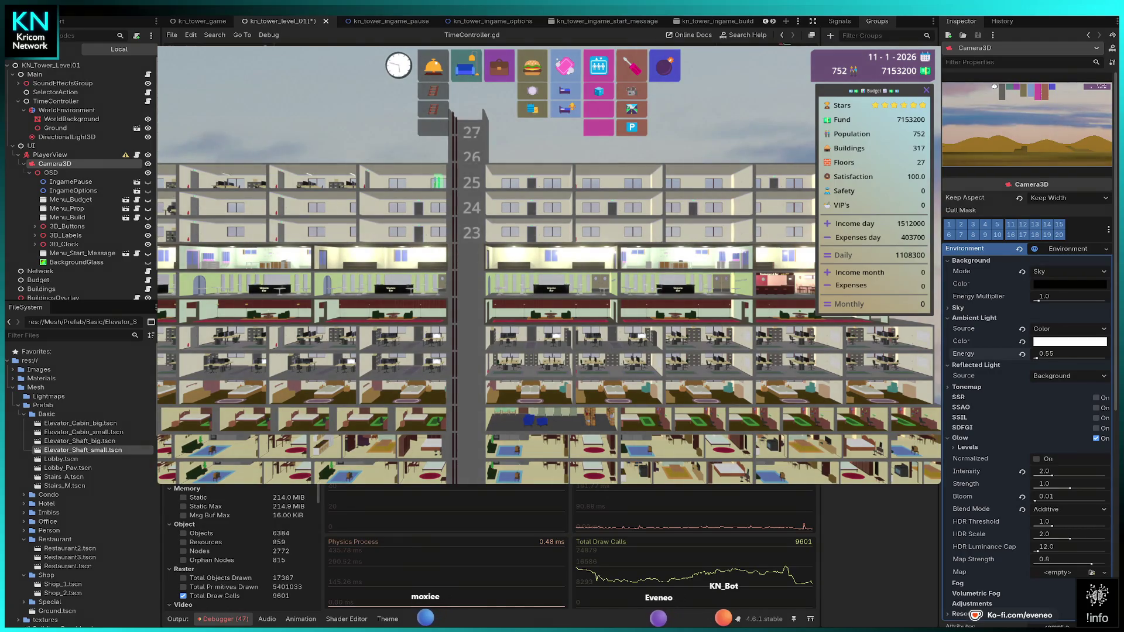
pyautogui.click(1056, 355)
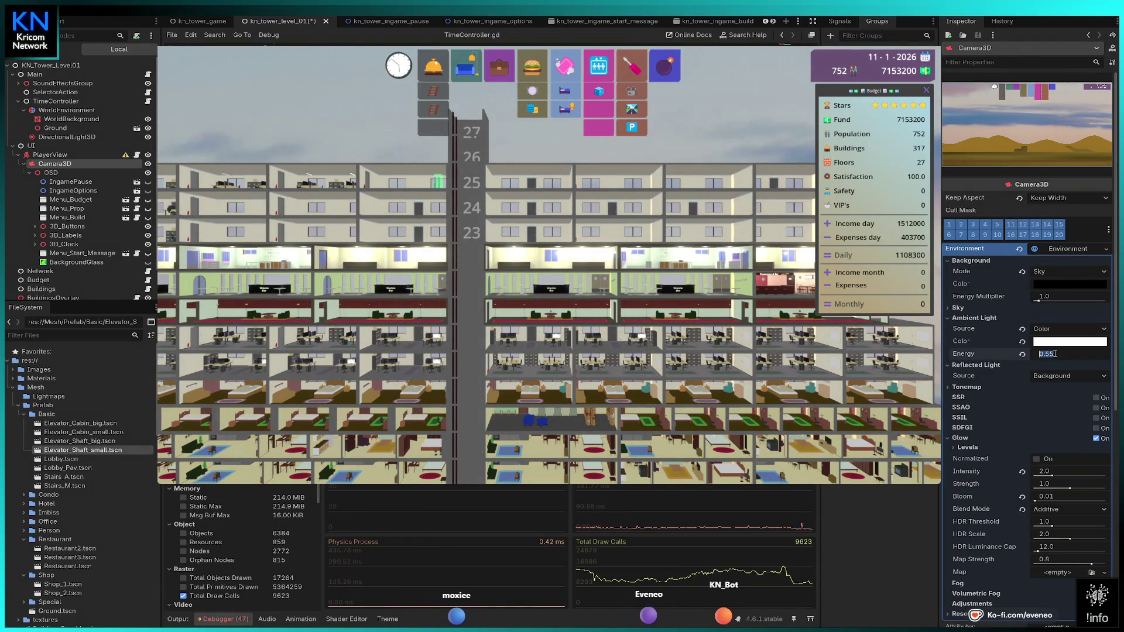
pyautogui.write('0.4')
pyautogui.press('Return')
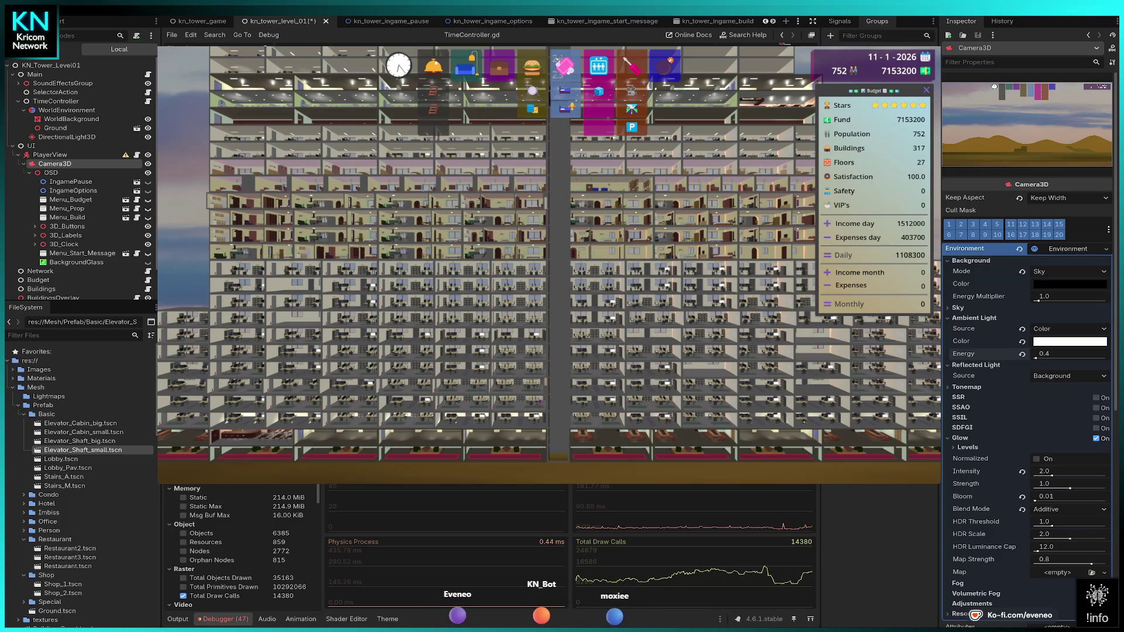
# - Try SSR, SSAO and SSIL, leaving all three switched off
pyautogui.click(1096, 398)
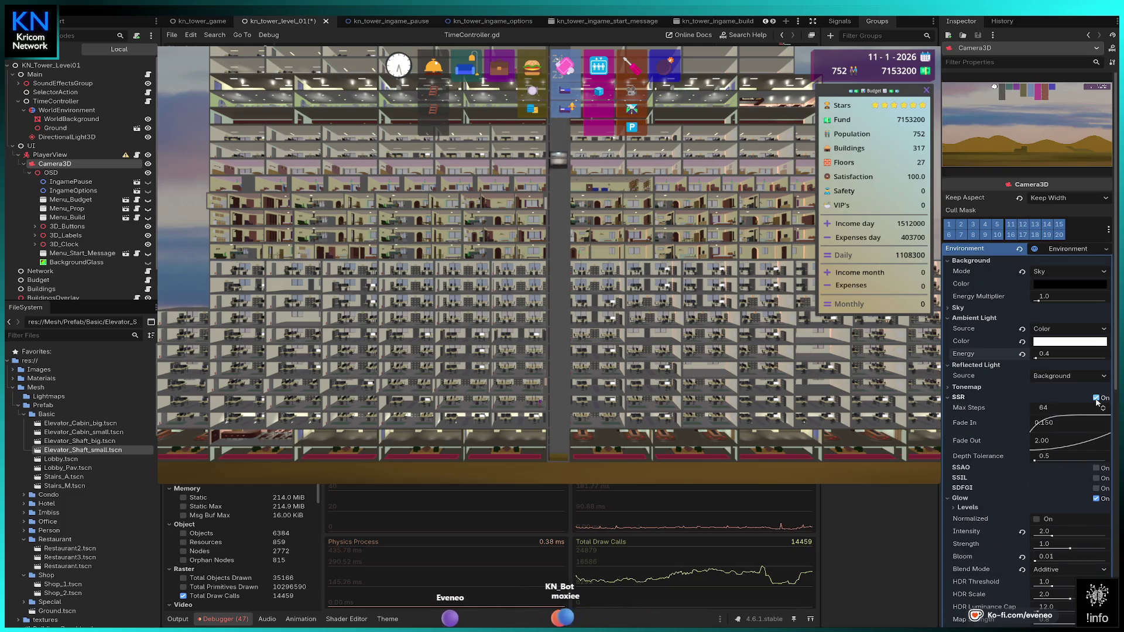
pyautogui.click(1096, 398)
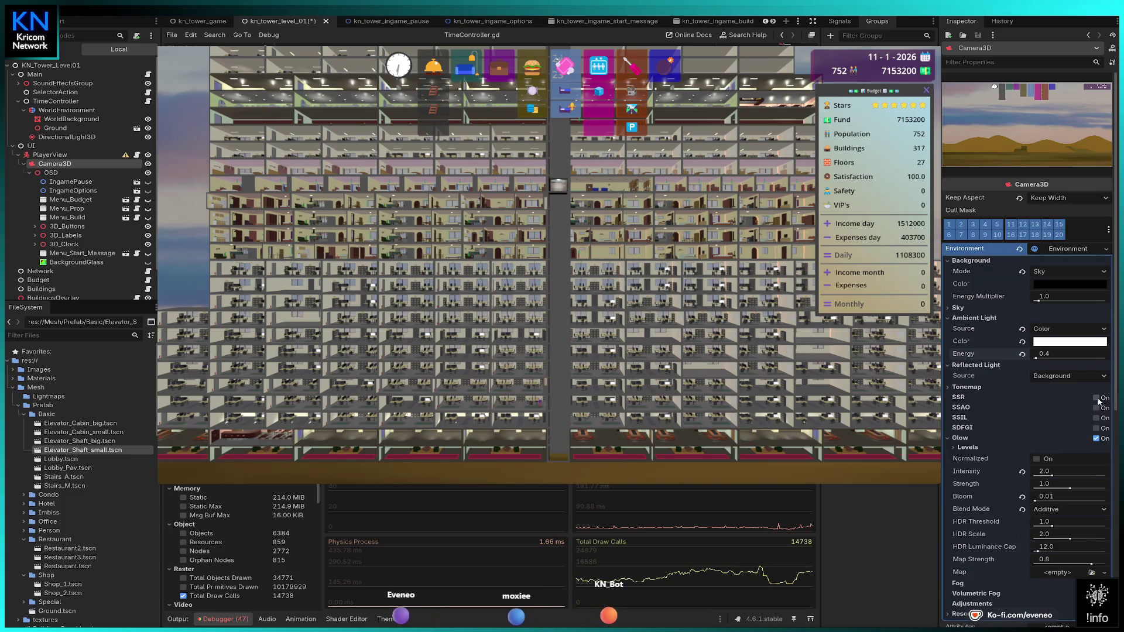
pyautogui.click(1096, 408)
pyautogui.click(1096, 408)
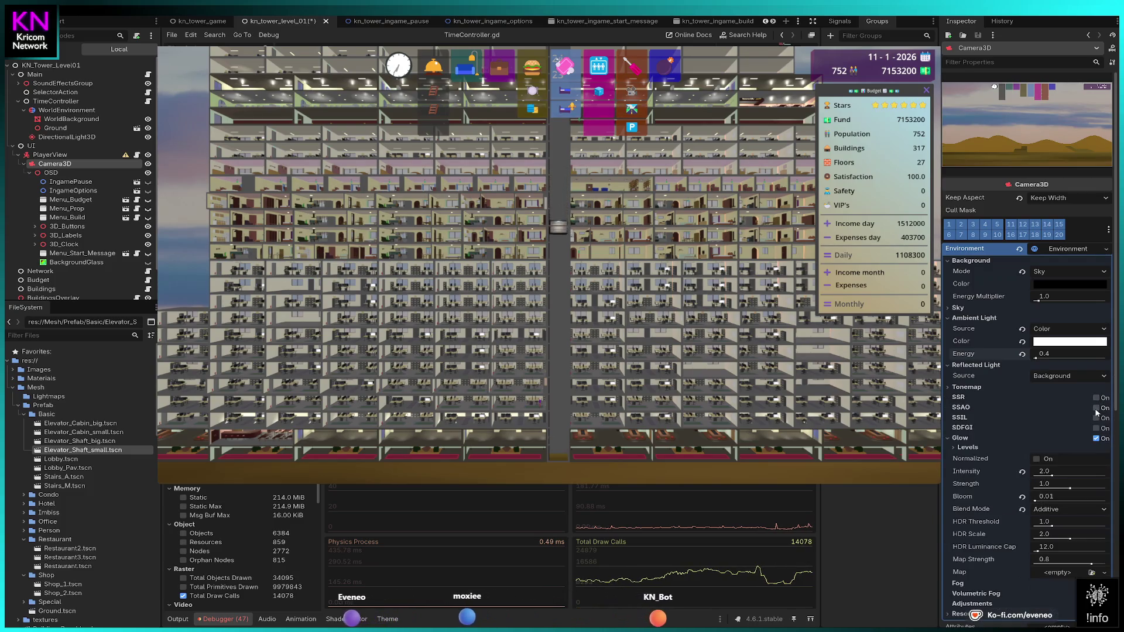
pyautogui.click(1096, 418)
pyautogui.click(1097, 418)
pyautogui.click(1096, 418)
pyautogui.click(1096, 418)
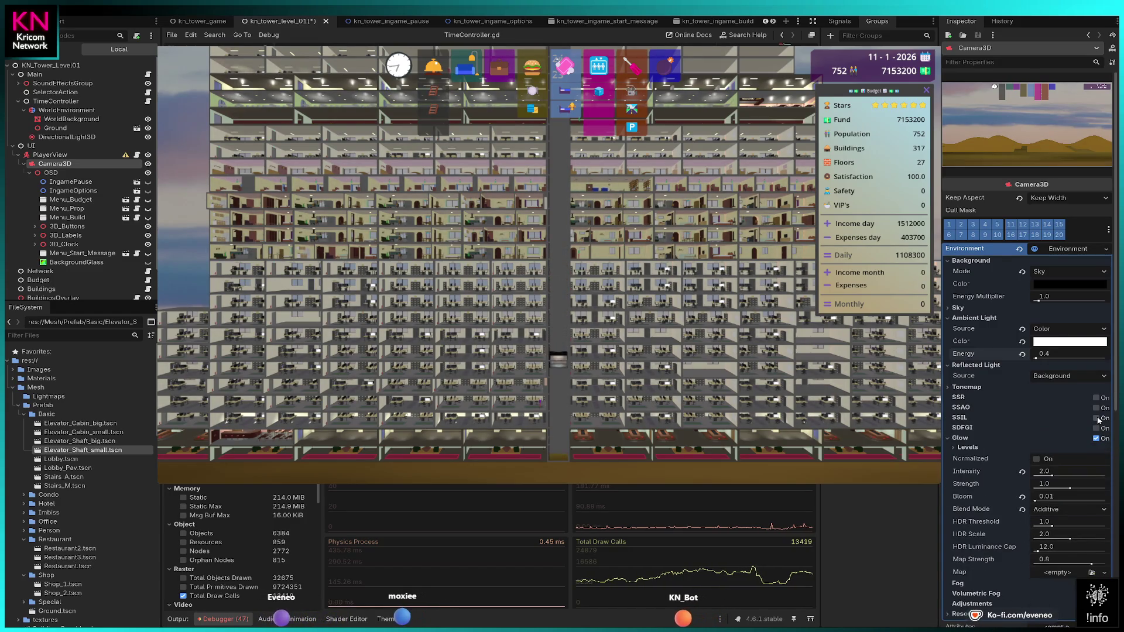
# - Enable SDFGI, test occlusion and bounce feedback, and leave cascades at 4
pyautogui.click(1096, 428)
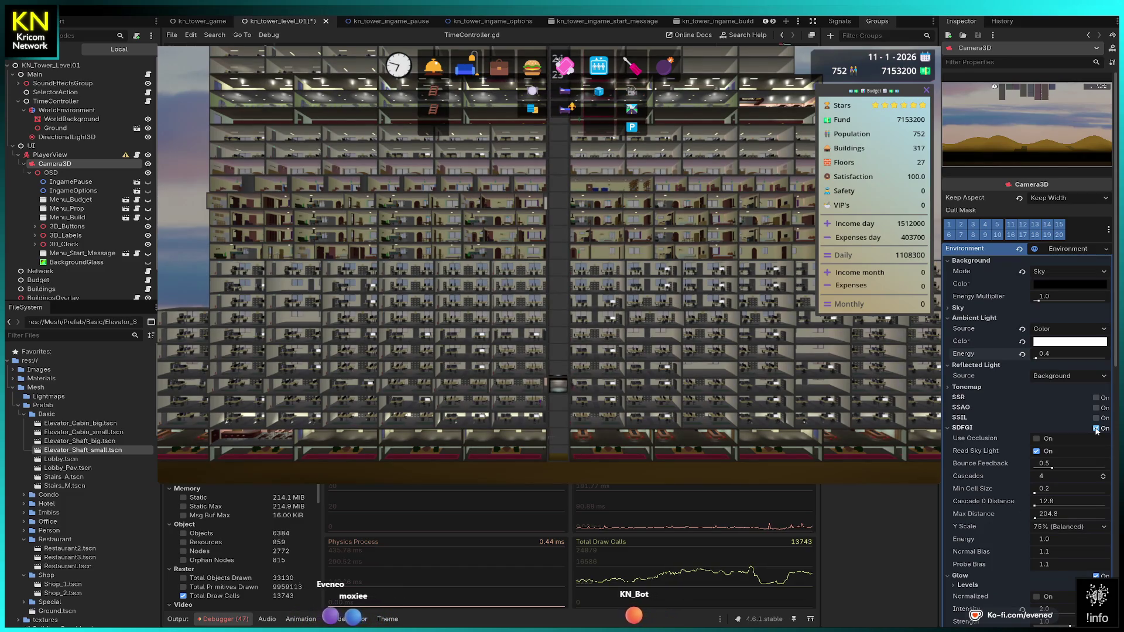
pyautogui.click(1036, 439)
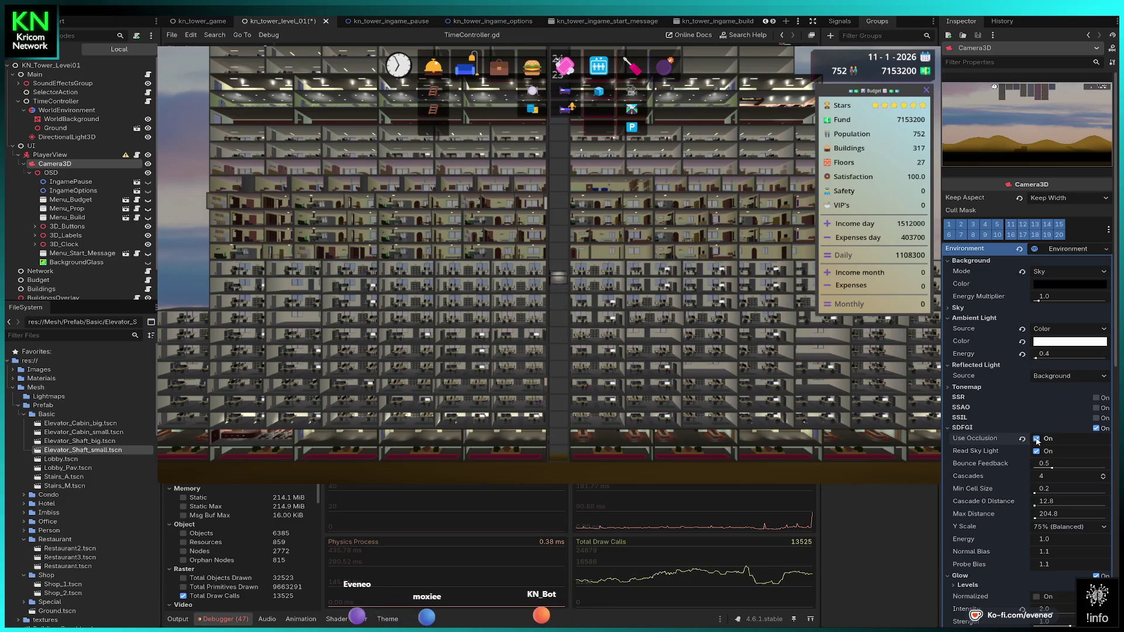
pyautogui.click(1036, 438)
pyautogui.moveTo(1051, 468); pyautogui.dragTo(1086, 466)
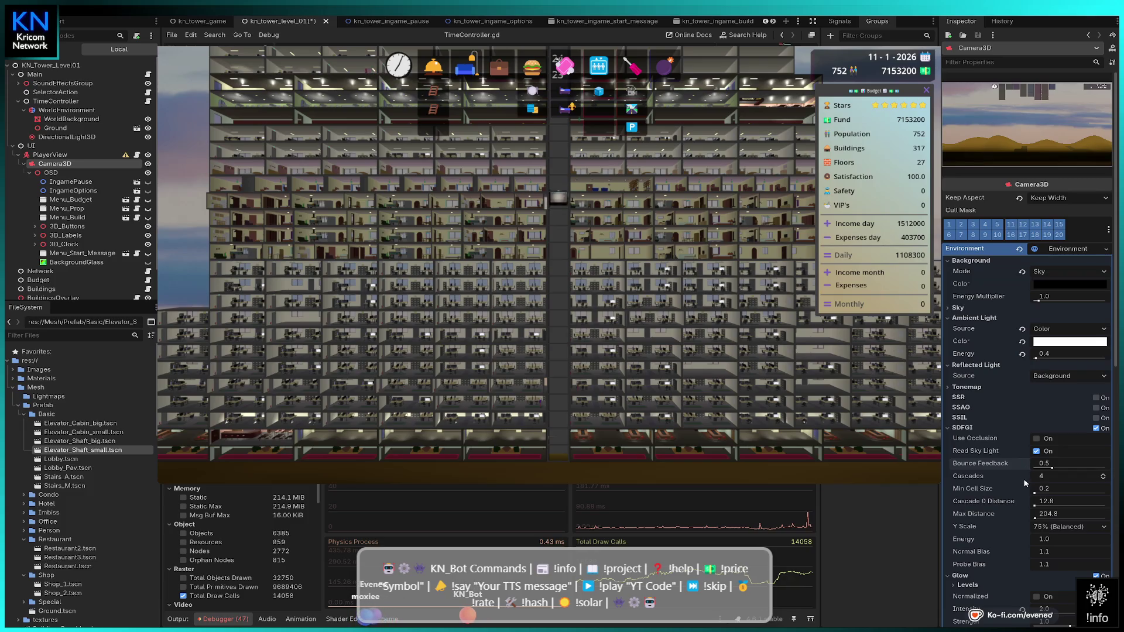
pyautogui.click(1103, 478)
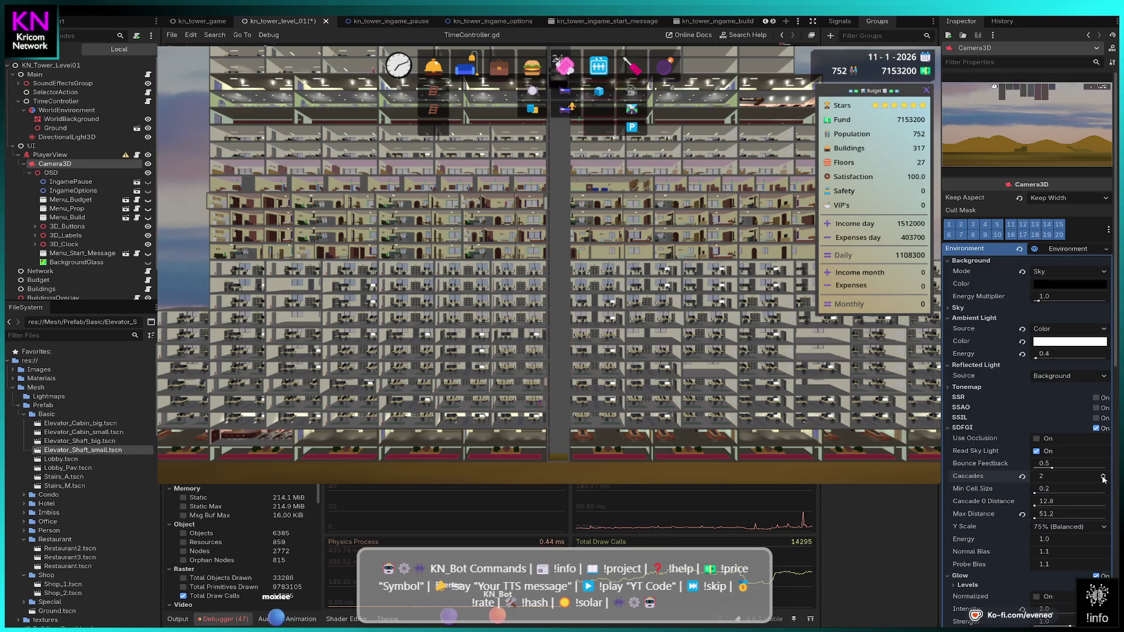
pyautogui.click(1104, 476)
pyautogui.click(1104, 475)
pyautogui.click(1105, 476)
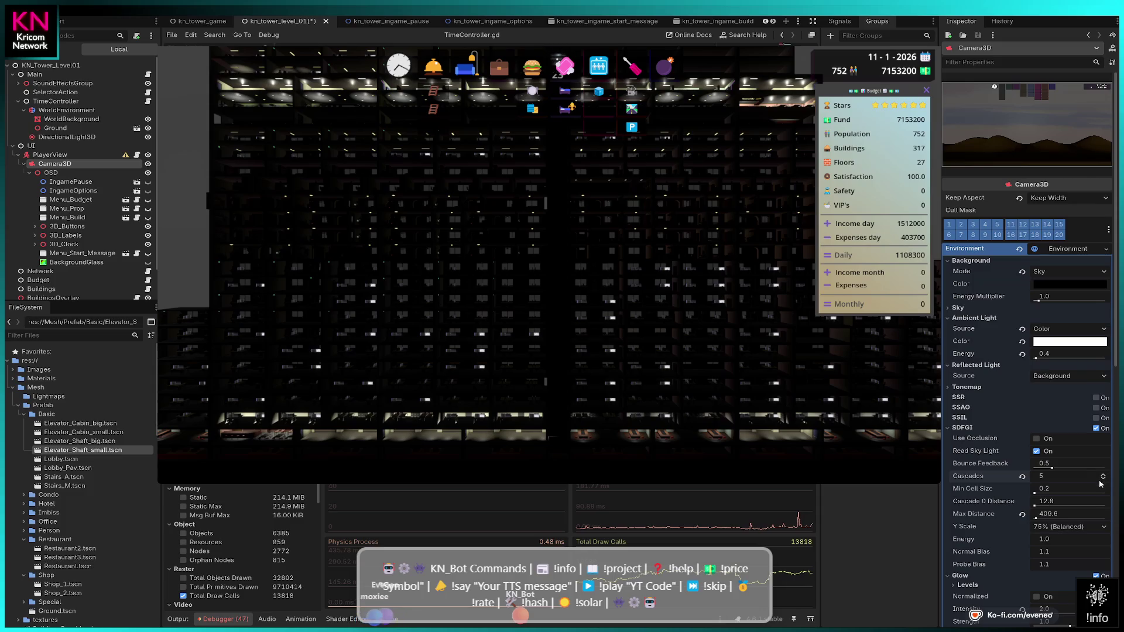
pyautogui.click(1104, 480)
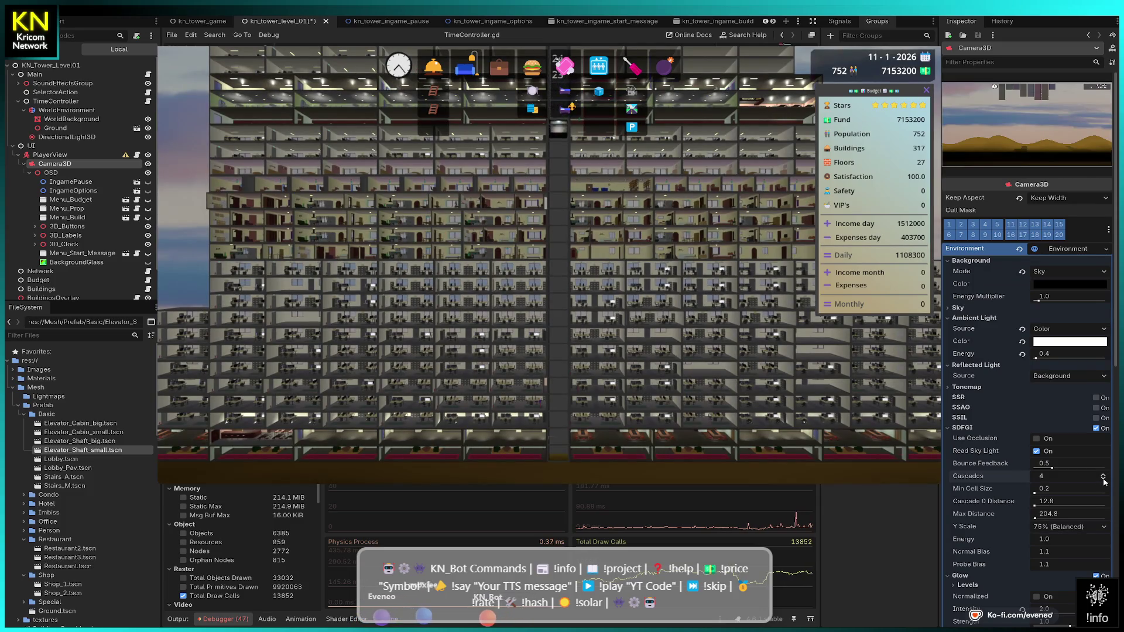
# - Try SDFGI Min Cell Size values of 0.2 and then 0.1
pyautogui.moveTo(1061, 492)
pyautogui.mouseDown()
pyautogui.moveTo(1081, 492)
pyautogui.moveTo(1059, 493)
pyautogui.mouseUp()
pyautogui.click(1059, 490)
pyautogui.write('0.2')
pyautogui.press('Return')
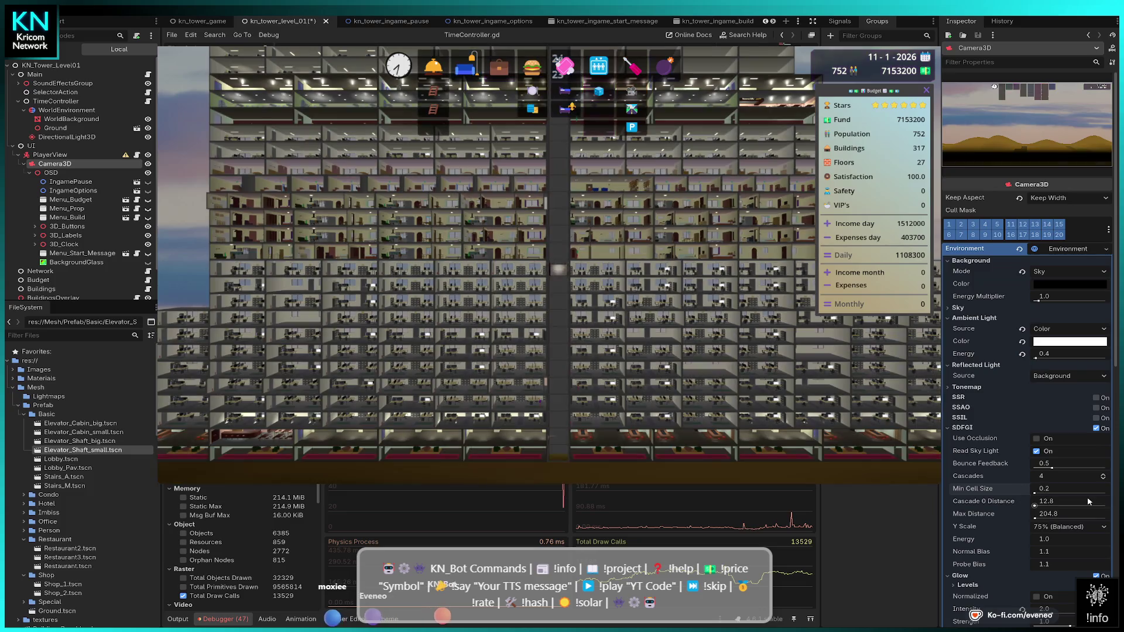
pyautogui.click(1061, 489)
pyautogui.write('0.1')
pyautogui.press('Return')
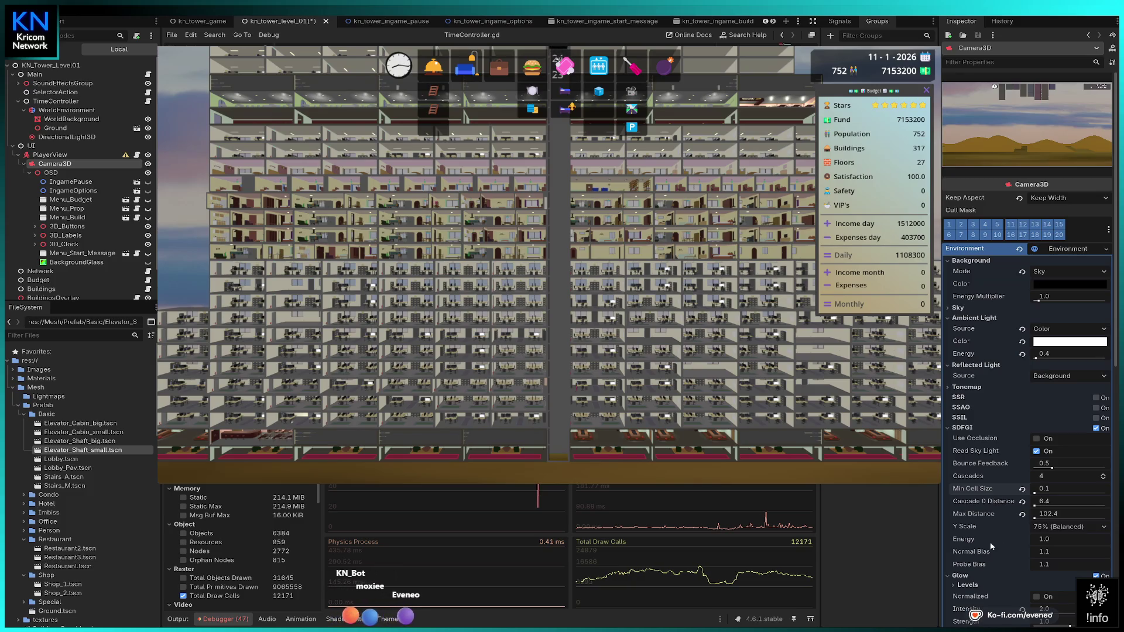
# - Reset SDFGI cell size and distances, then adjust Max Distance to about 146.8
pyautogui.click(1022, 514)
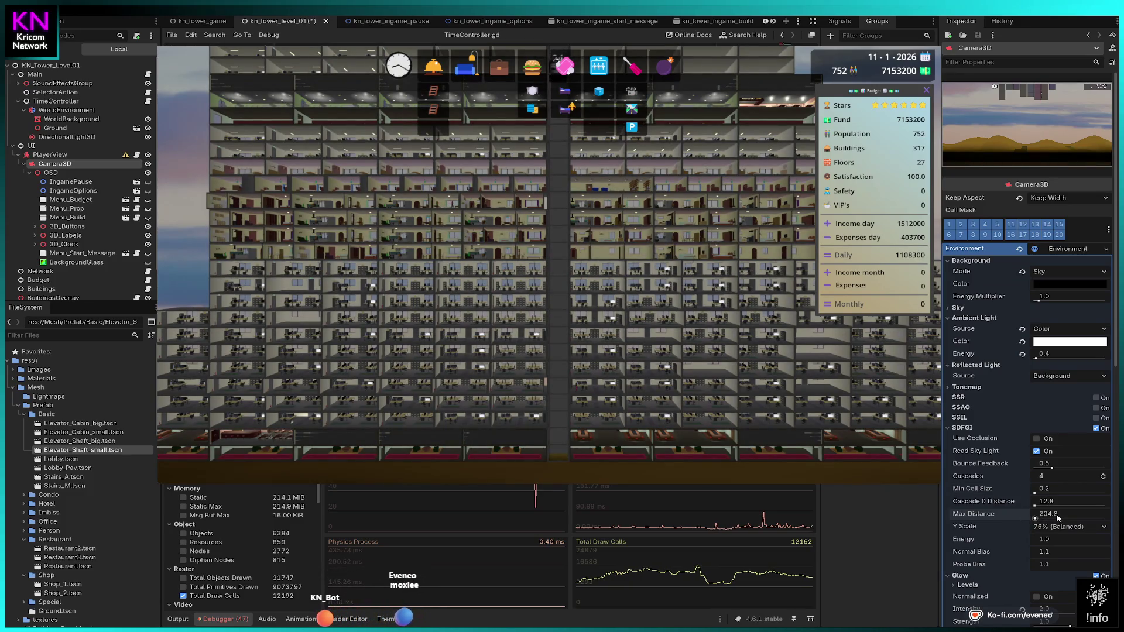
pyautogui.moveTo(1051, 514); pyautogui.dragTo(1083, 514)
pyautogui.click(1037, 518)
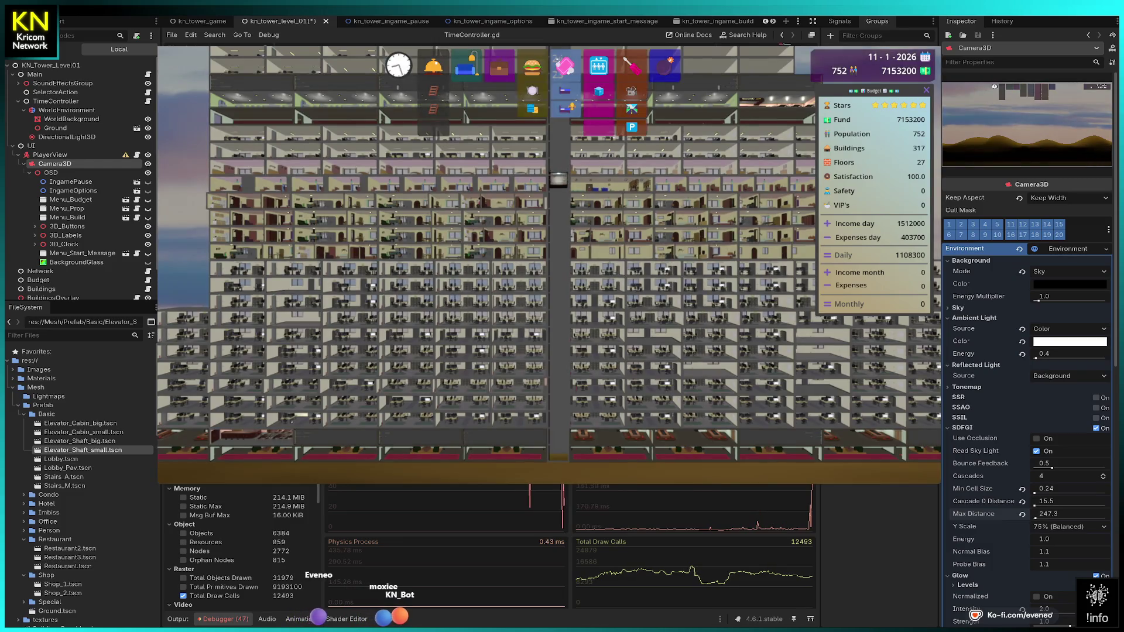
pyautogui.moveTo(1048, 514); pyautogui.dragTo(1045, 514)
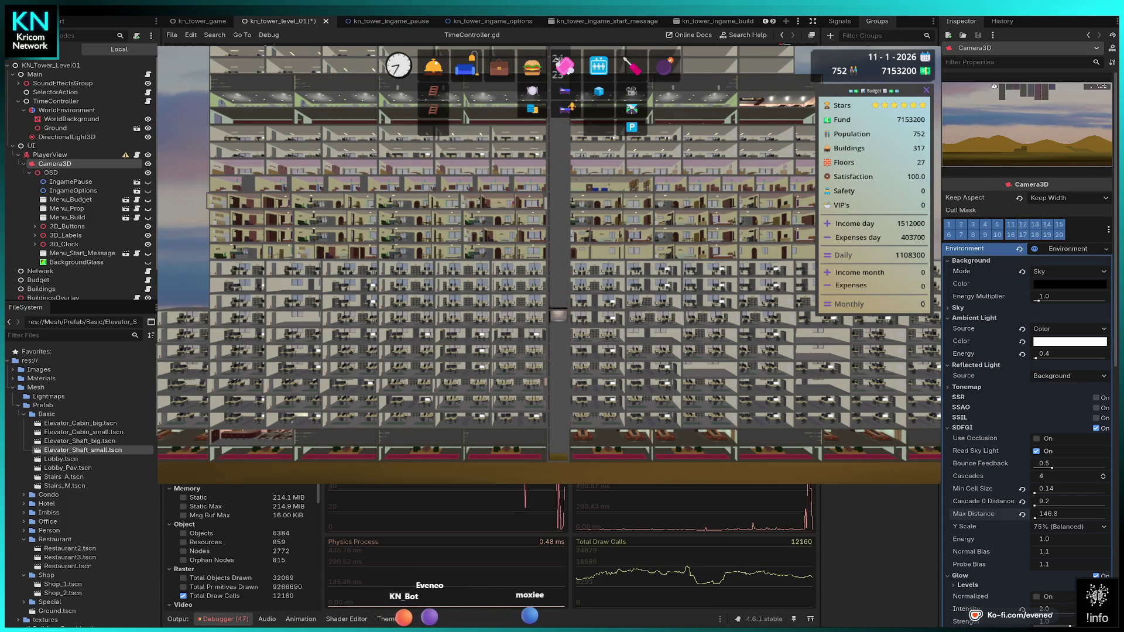
pyautogui.scroll(-3, 549, 252)
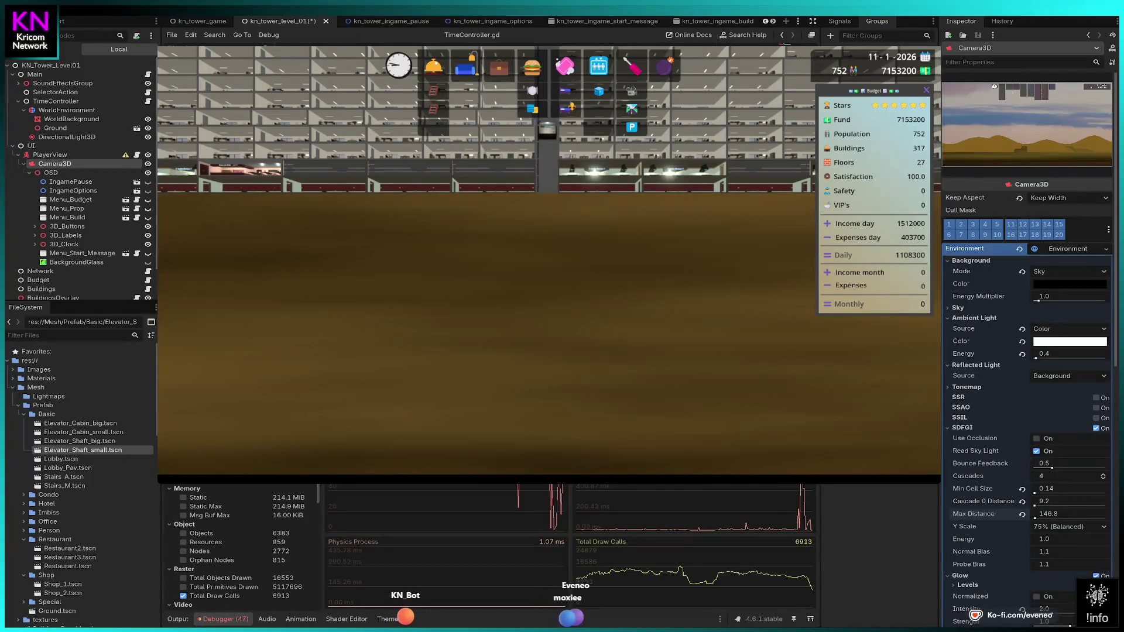
pyautogui.scroll(3, 549, 252)
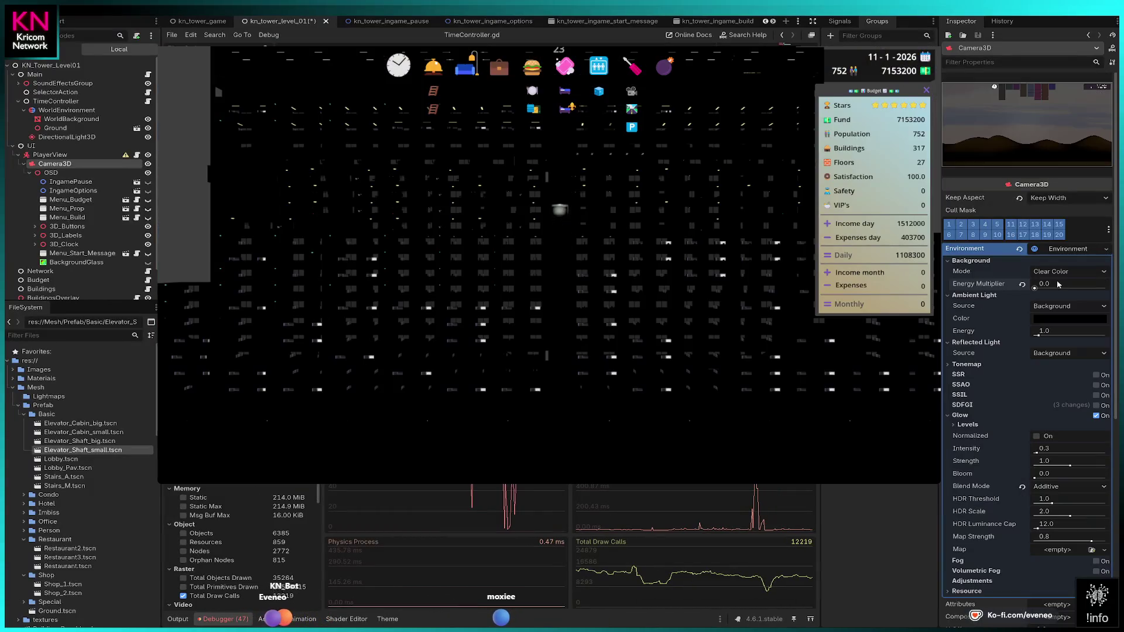
pyautogui.click(1043, 284)
pyautogui.write('1')
pyautogui.press('Return')
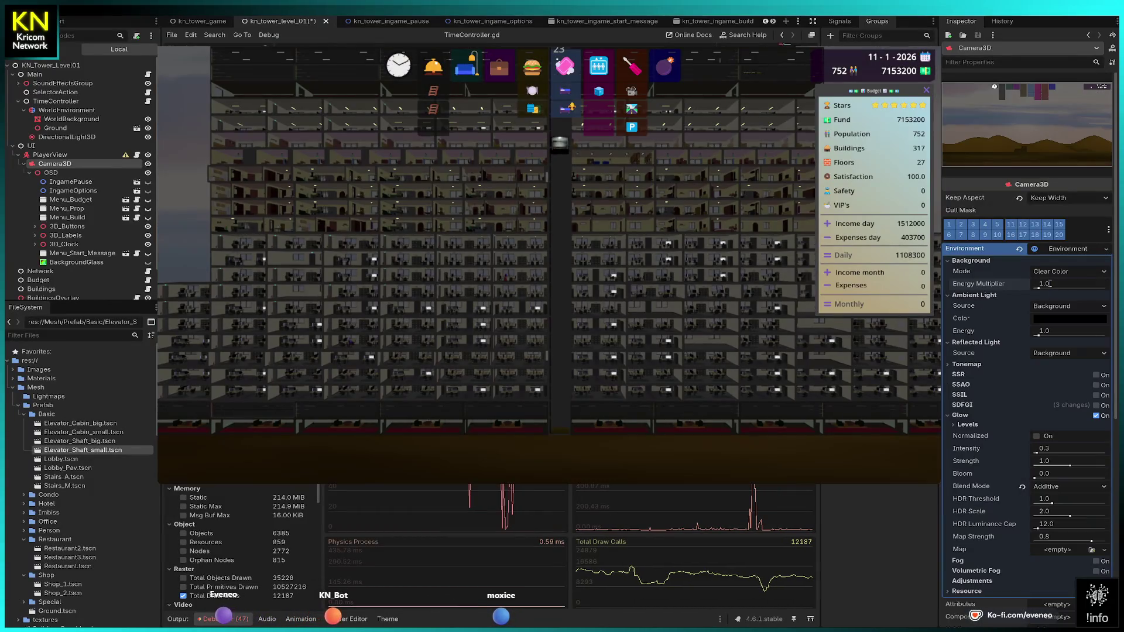
pyautogui.click(1049, 283)
pyautogui.write('2')
pyautogui.press('Return')
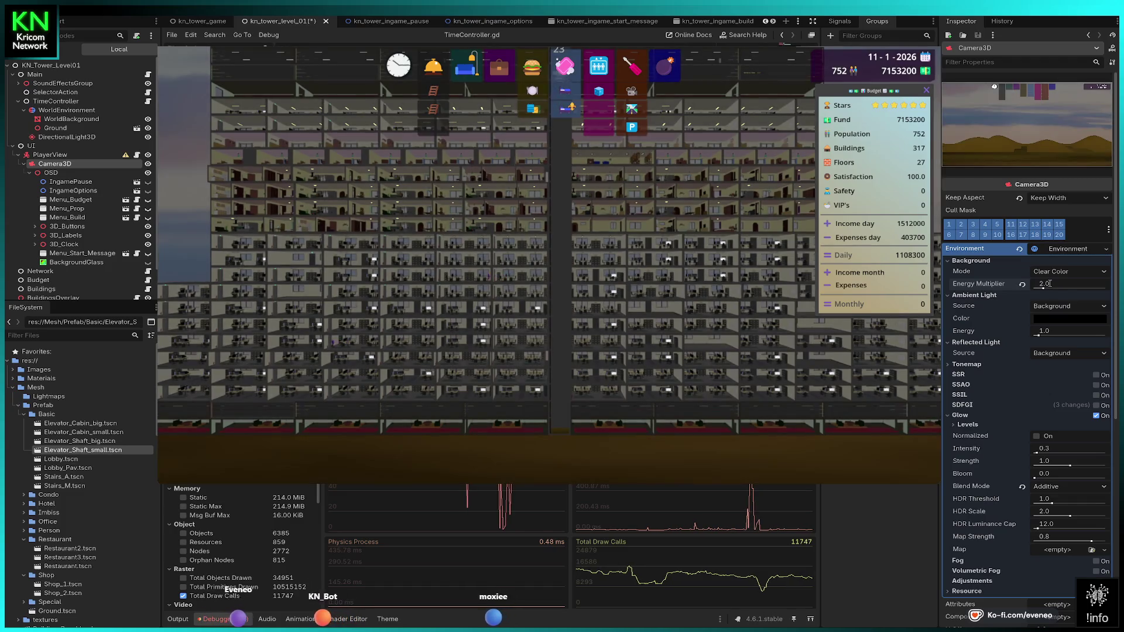
pyautogui.click(1049, 283)
pyautogui.write('1')
pyautogui.press('Return')
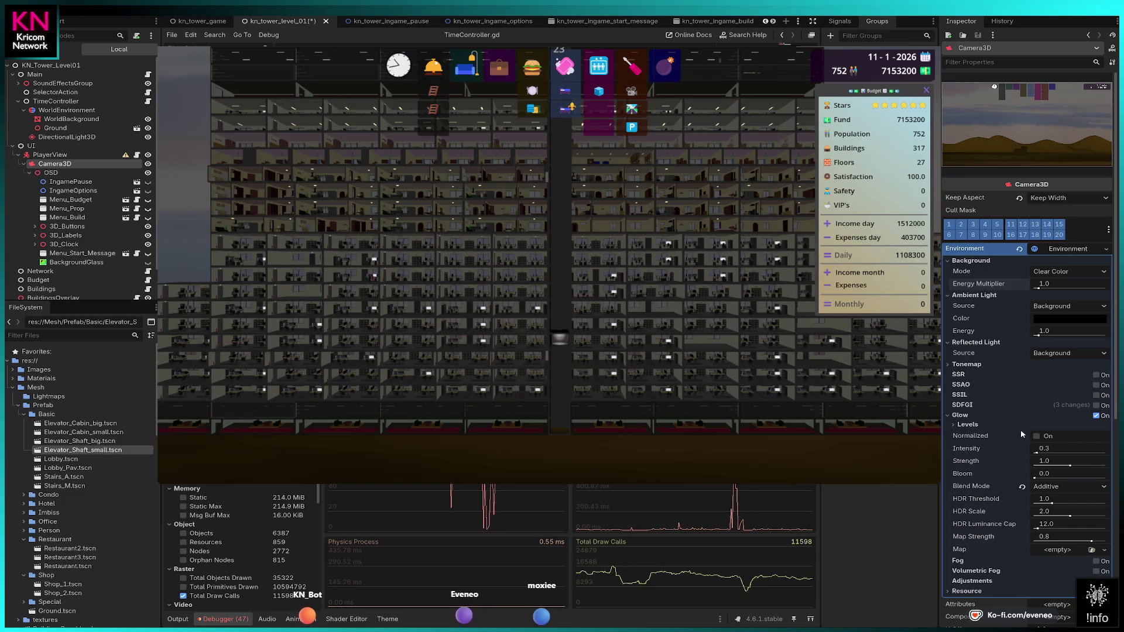
# - Collapse Glow, enable Volumetric Fog, test Detail Spread back to 2.00 and adjust Density
pyautogui.click(960, 415)
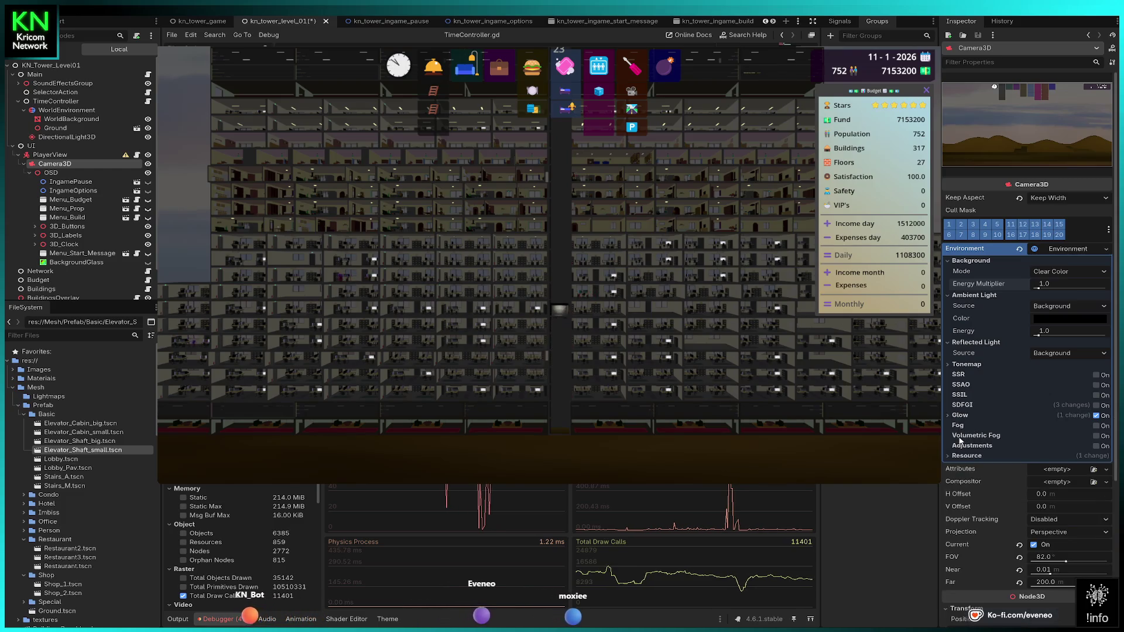
pyautogui.click(1096, 436)
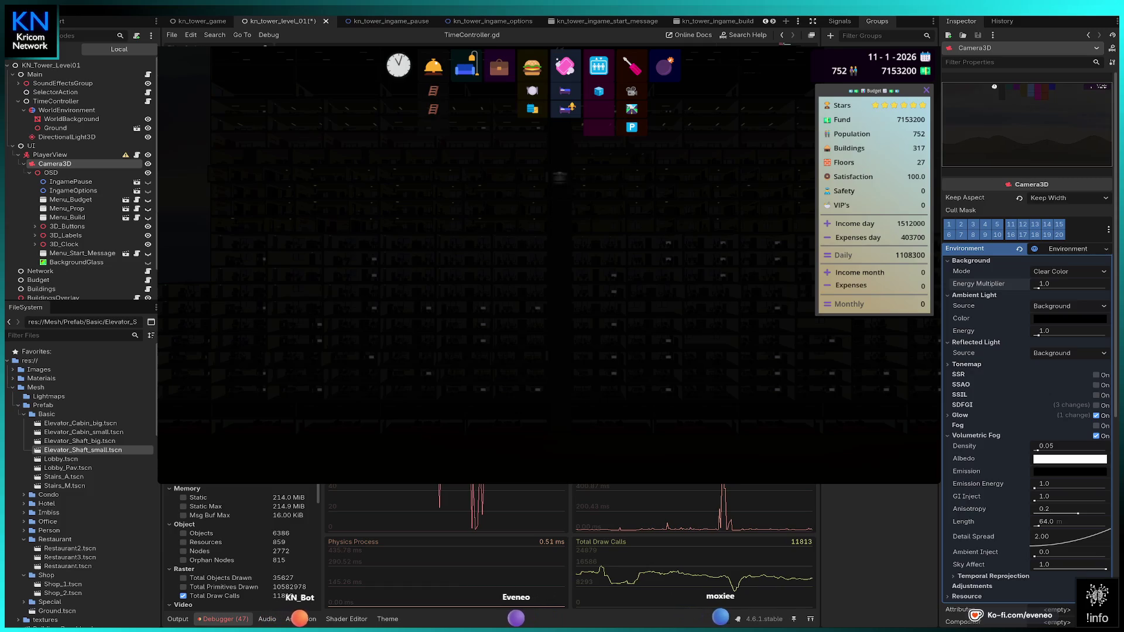
pyautogui.moveTo(1072, 535)
pyautogui.mouseDown()
pyautogui.moveTo(1086, 535)
pyautogui.moveTo(1065, 532)
pyautogui.mouseUp()
pyautogui.moveTo(1105, 574); pyautogui.dragTo(1077, 574)
pyautogui.moveTo(1084, 526); pyautogui.dragTo(1074, 527)
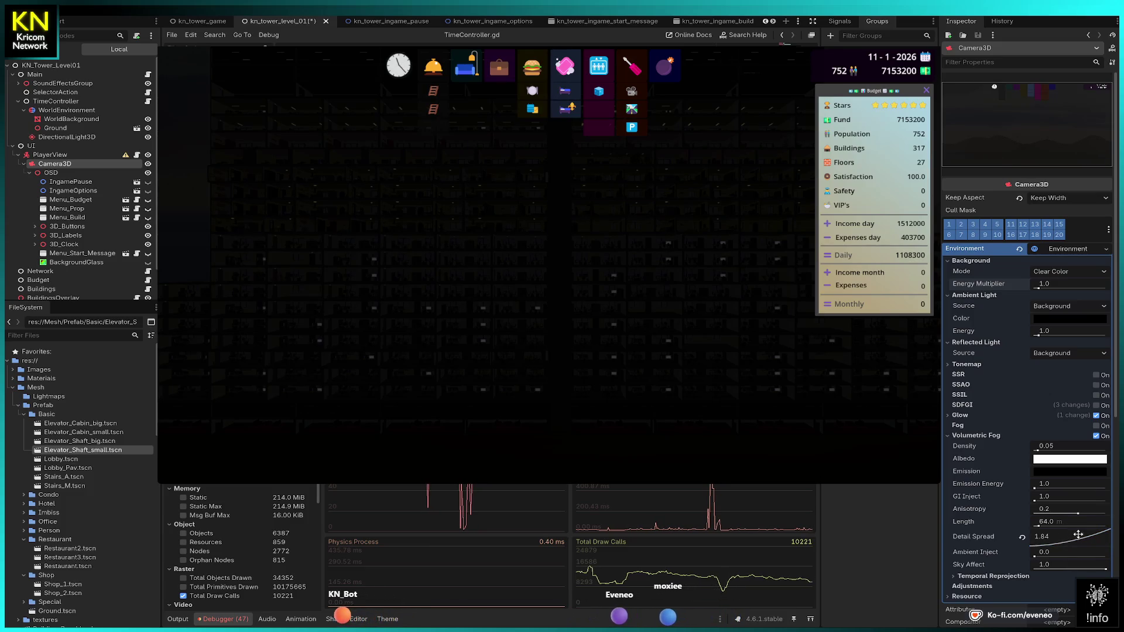
pyautogui.moveTo(1086, 537); pyautogui.dragTo(1085, 534)
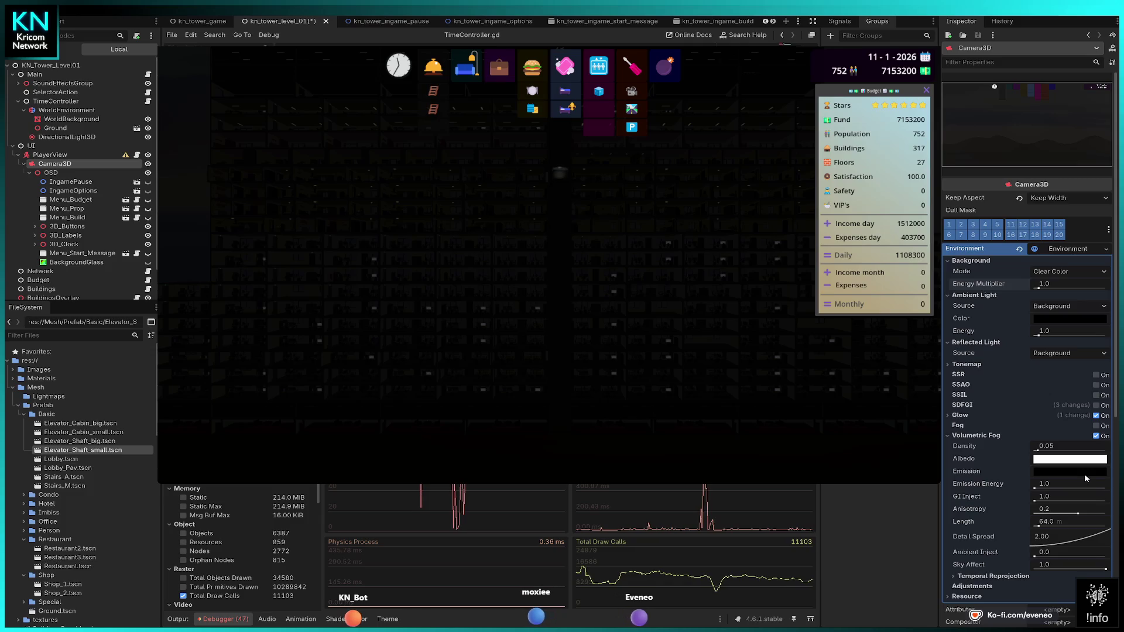
pyautogui.moveTo(1038, 452)
pyautogui.mouseDown()
pyautogui.moveTo(1048, 452)
pyautogui.moveTo(1032, 457)
pyautogui.mouseUp()
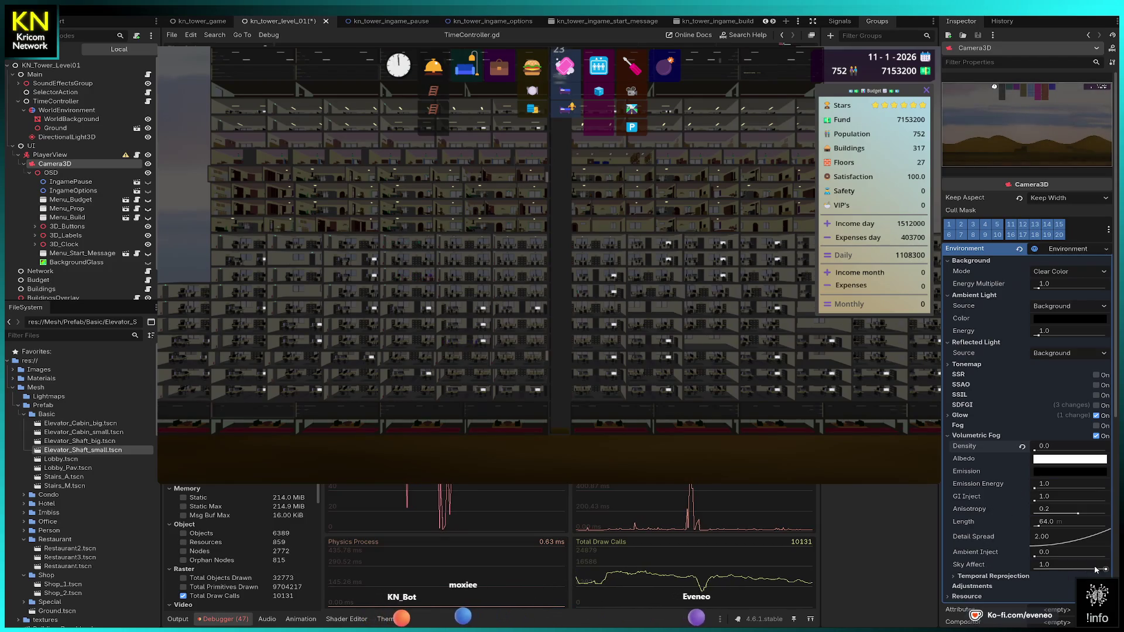
# - Try fog Sky Affect 0.162 and Ambient Inject 9.84, reverting both; set Length 808.72 m, Anisotropy 0.13
pyautogui.moveTo(1106, 570); pyautogui.dragTo(1045, 570)
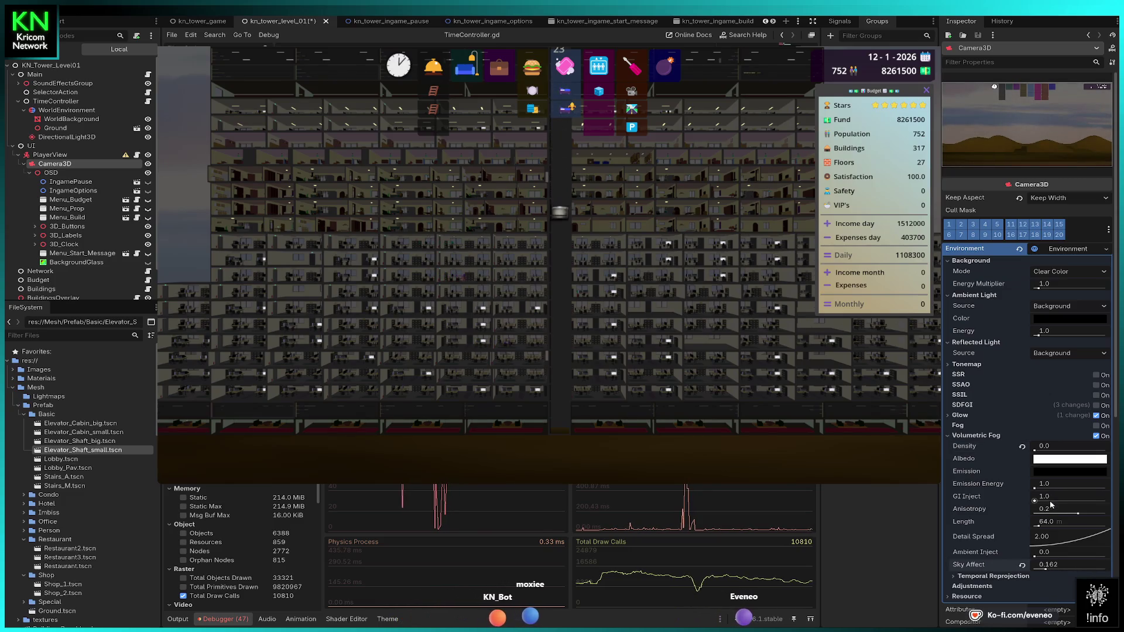
pyautogui.click(1023, 565)
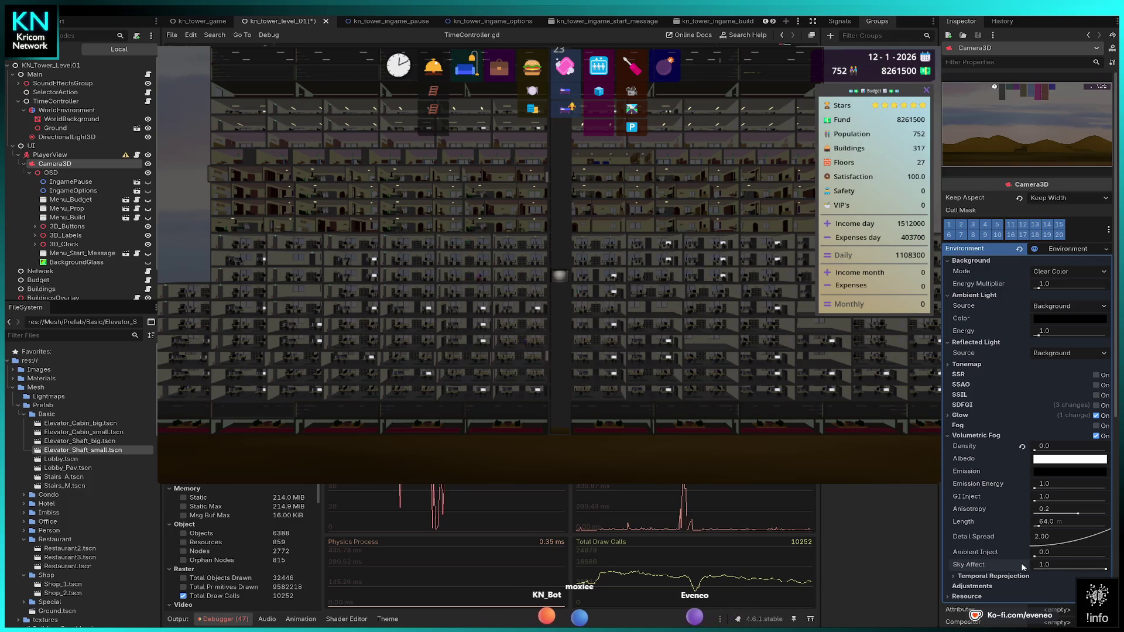
pyautogui.moveTo(1035, 556); pyautogui.dragTo(1094, 557)
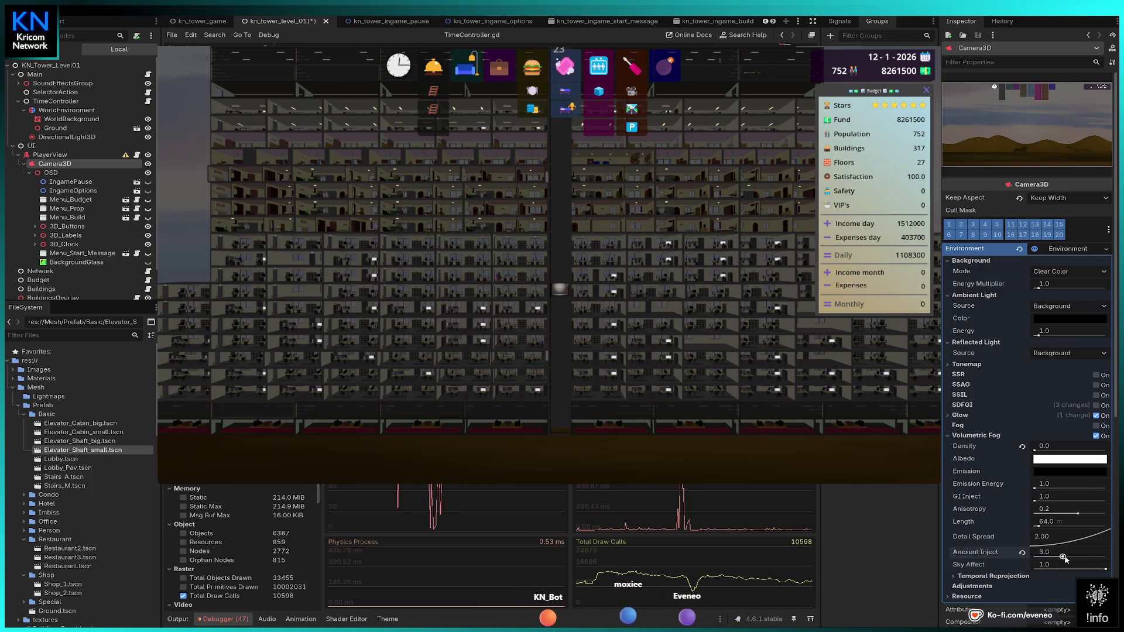
pyautogui.click(1022, 552)
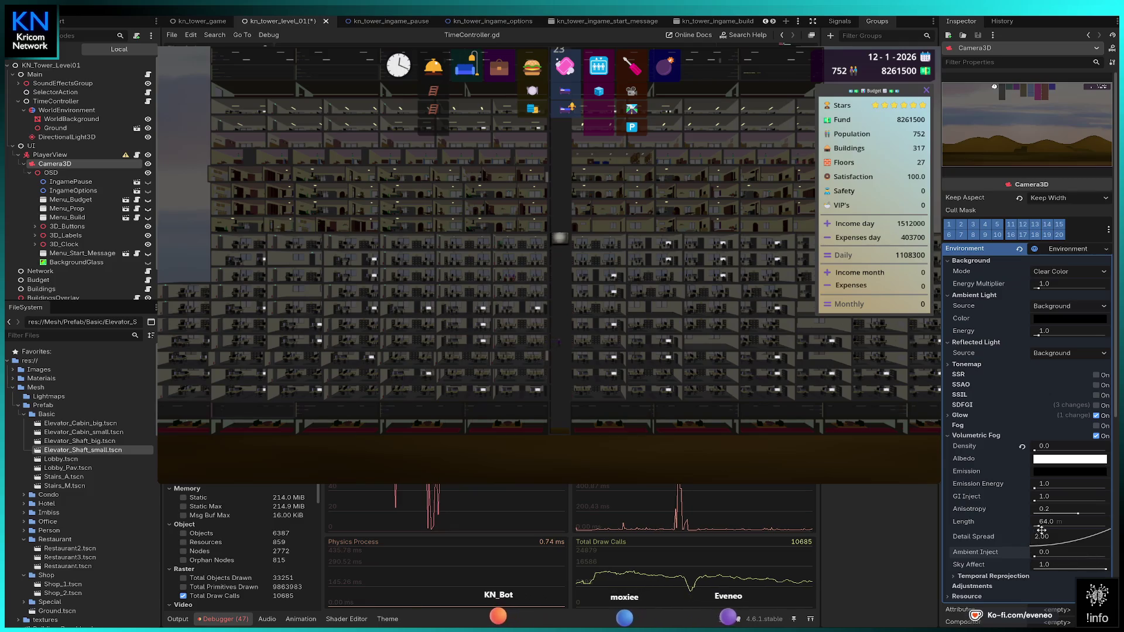
pyautogui.moveTo(1040, 526); pyautogui.dragTo(1091, 526)
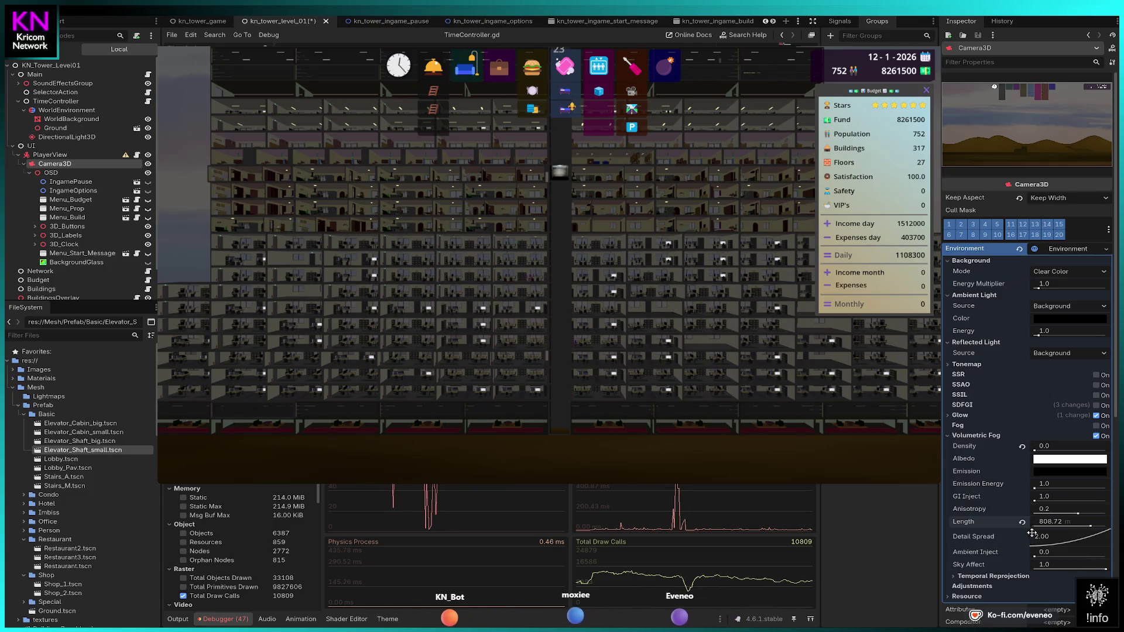
pyautogui.moveTo(1078, 513); pyautogui.dragTo(1083, 494)
pyautogui.click(1023, 496)
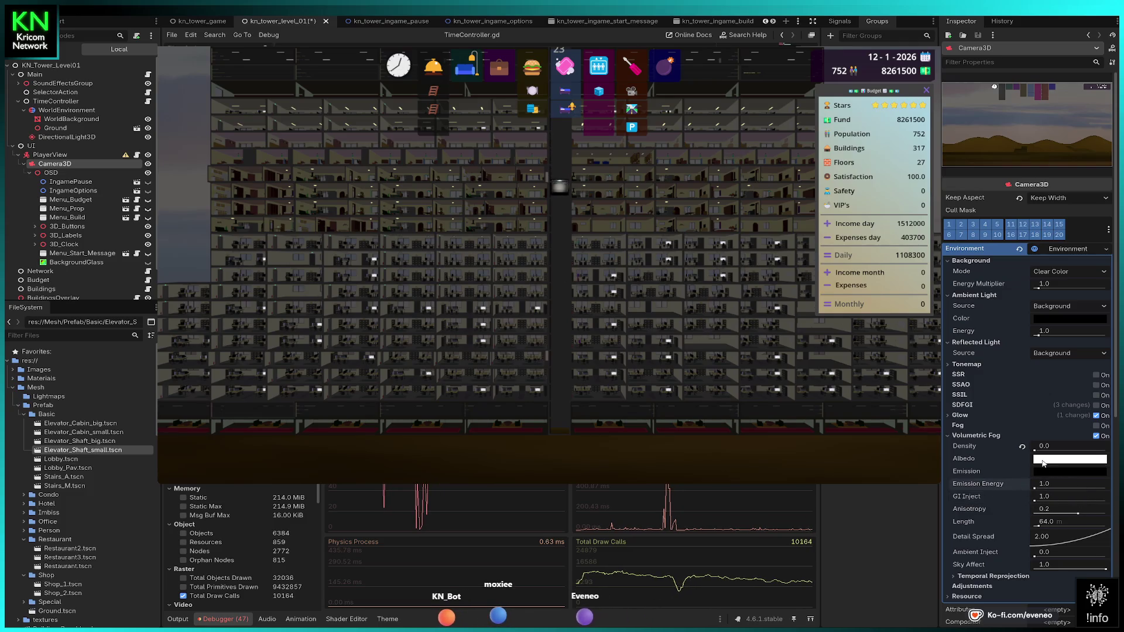
pyautogui.moveTo(1034, 451); pyautogui.dragTo(1040, 452)
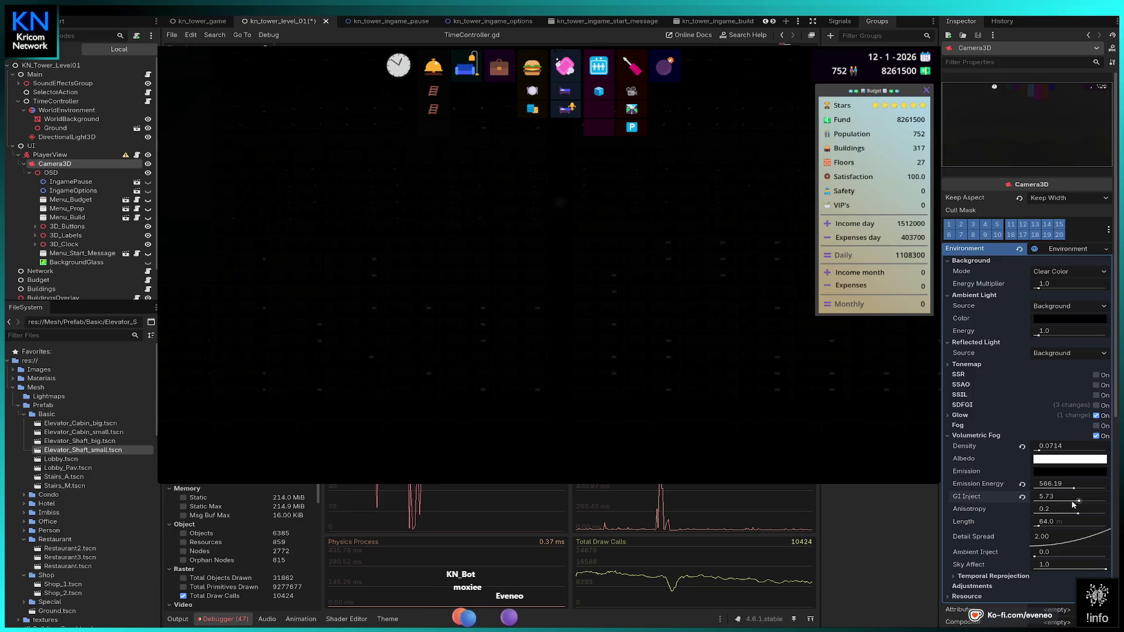
pyautogui.click(1022, 497)
pyautogui.click(1023, 485)
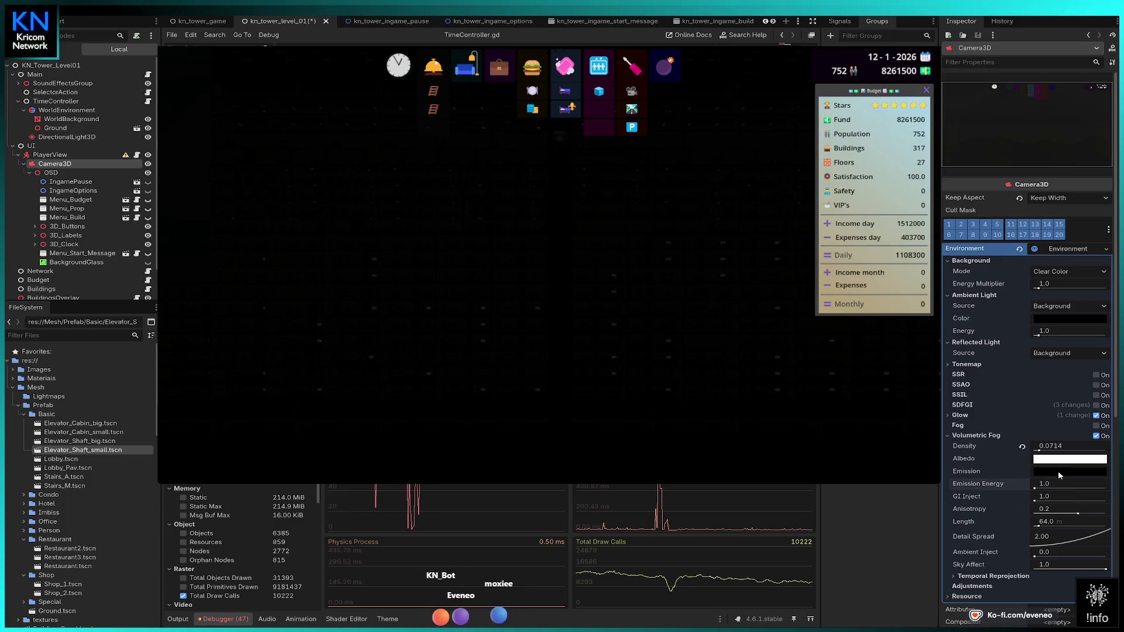
pyautogui.moveTo(1070, 471); pyautogui.dragTo(1071, 471)
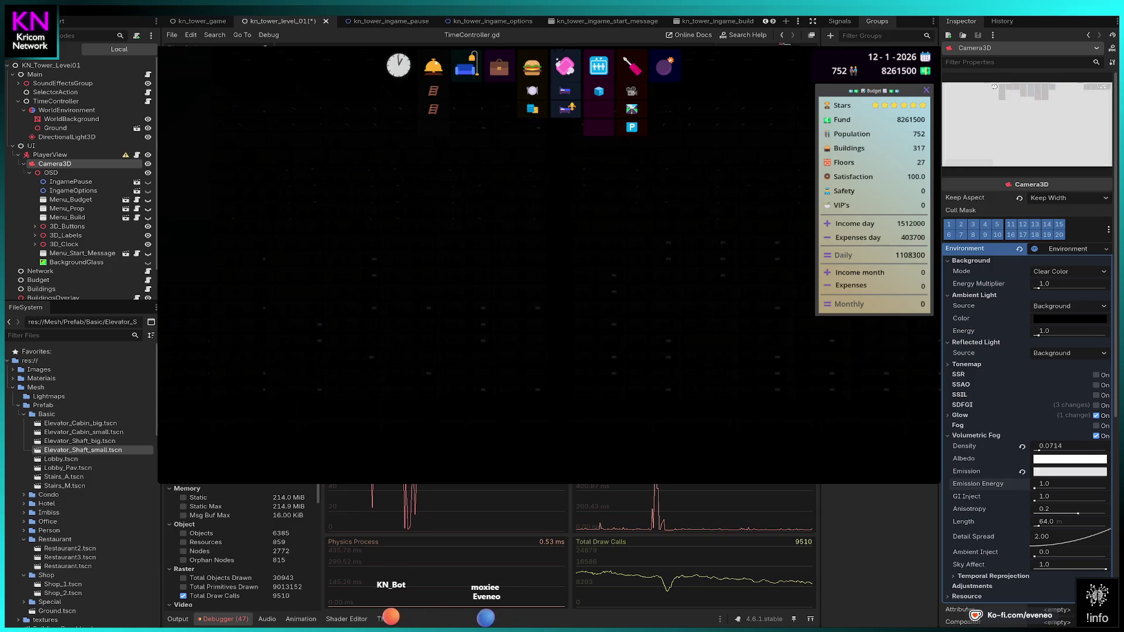
pyautogui.hotkey('ctrl', 'z')
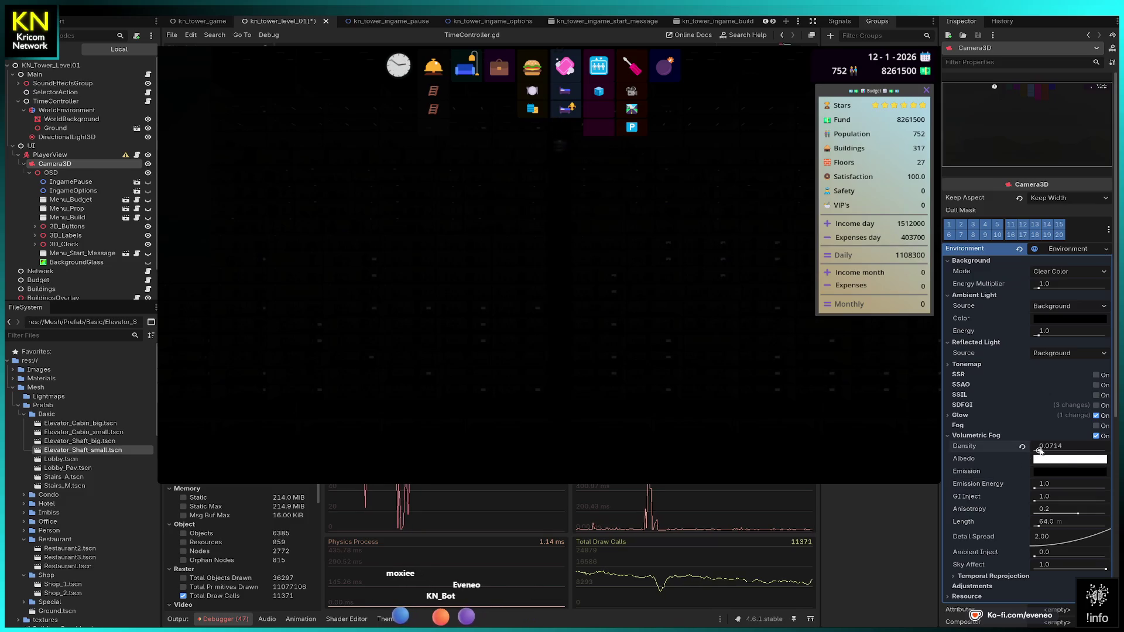
pyautogui.moveTo(1038, 451); pyautogui.dragTo(1036, 451)
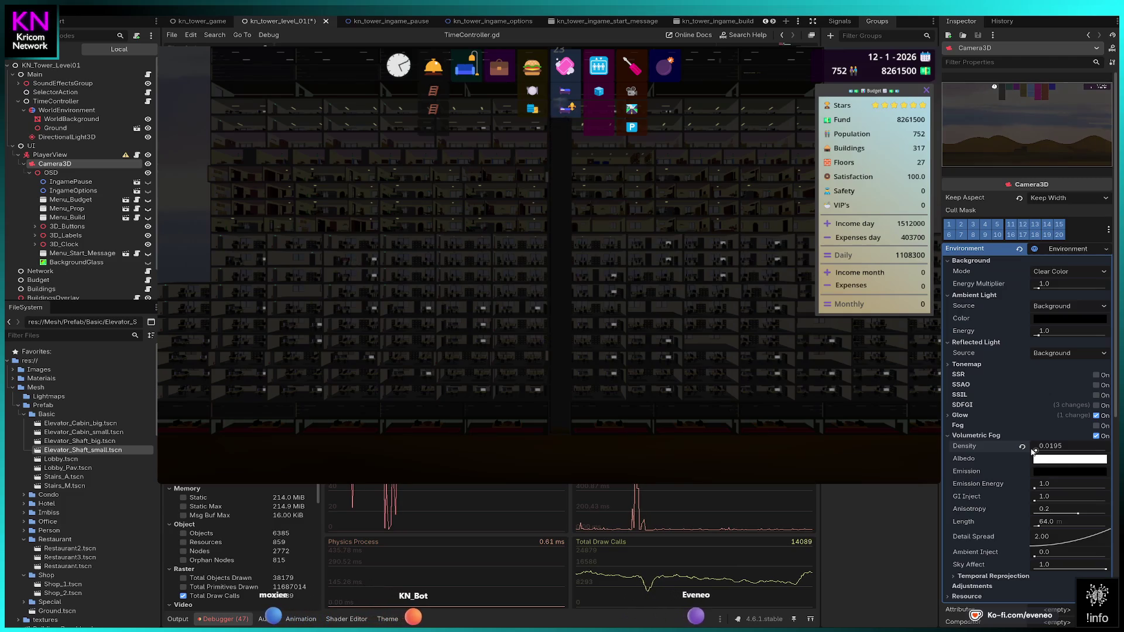
pyautogui.moveTo(1036, 451); pyautogui.dragTo(1025, 452)
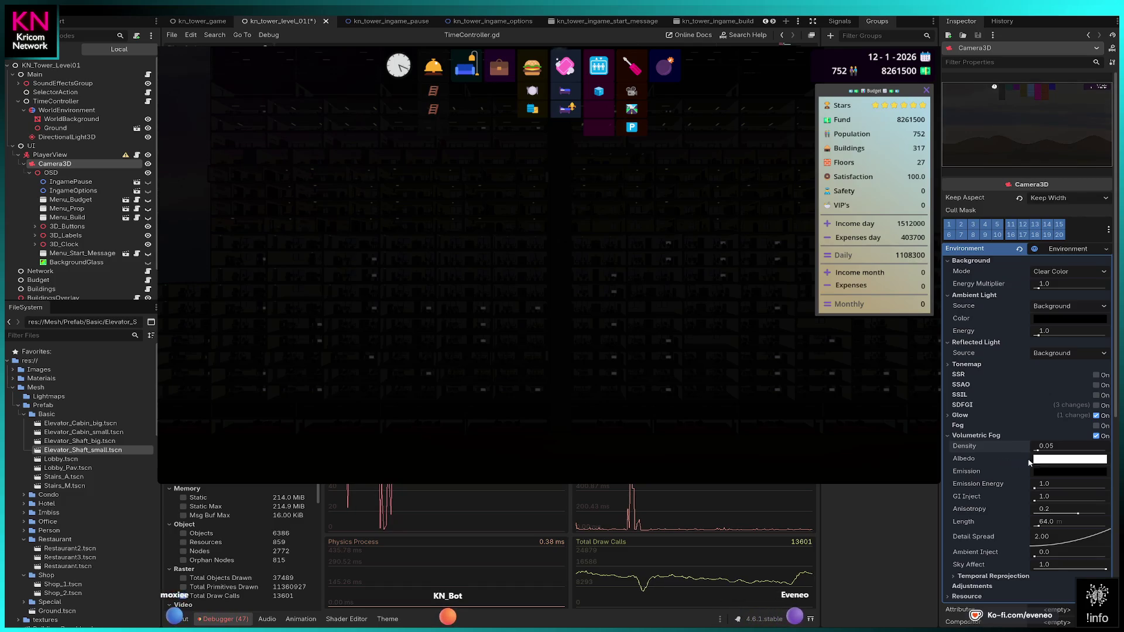
pyautogui.moveTo(1037, 451); pyautogui.dragTo(1035, 452)
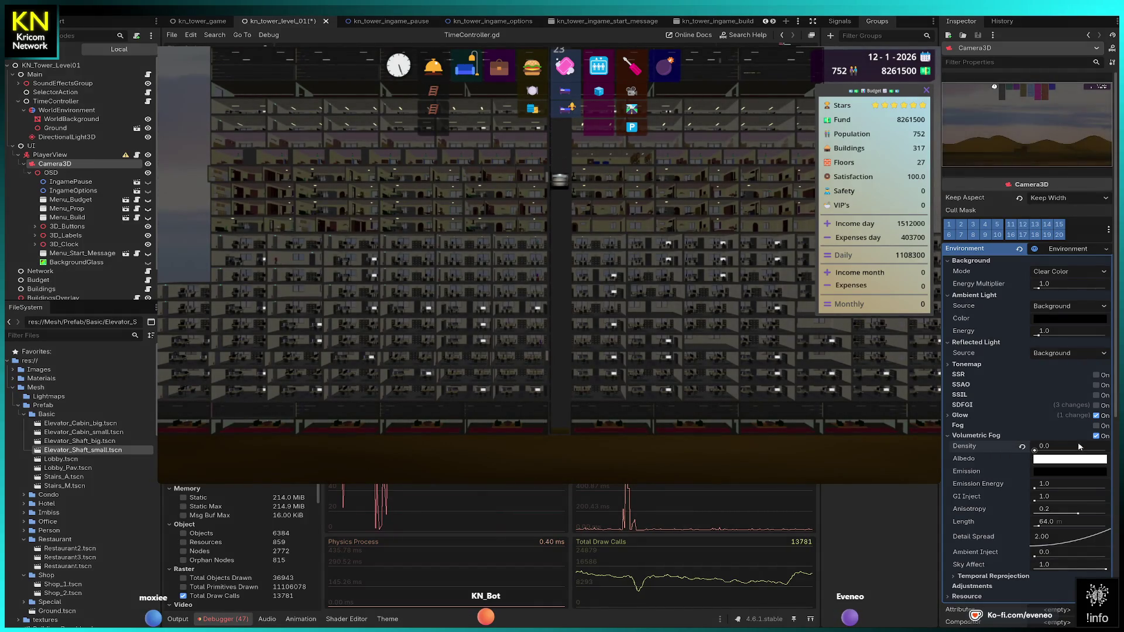
# - Turn off volumetric fog and set the background energy multiplier to 5.0 after trying 10
pyautogui.click(1096, 436)
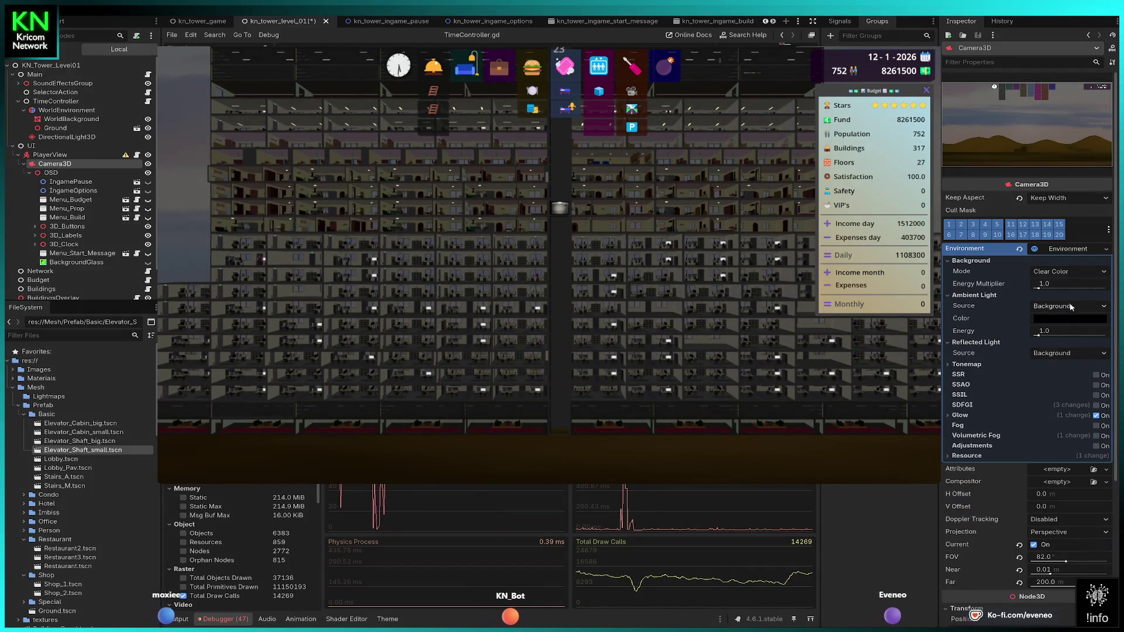
pyautogui.moveTo(1038, 288); pyautogui.dragTo(1080, 289)
pyautogui.click(1066, 284)
pyautogui.write('10')
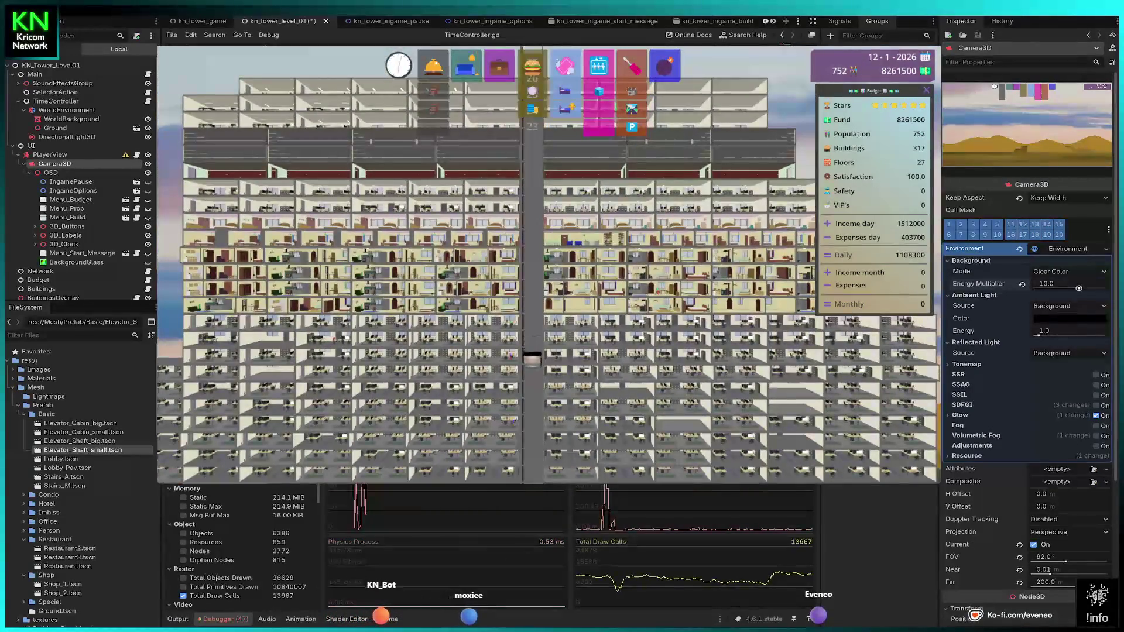
pyautogui.click(1044, 284)
pyautogui.write('5')
pyautogui.press('Return')
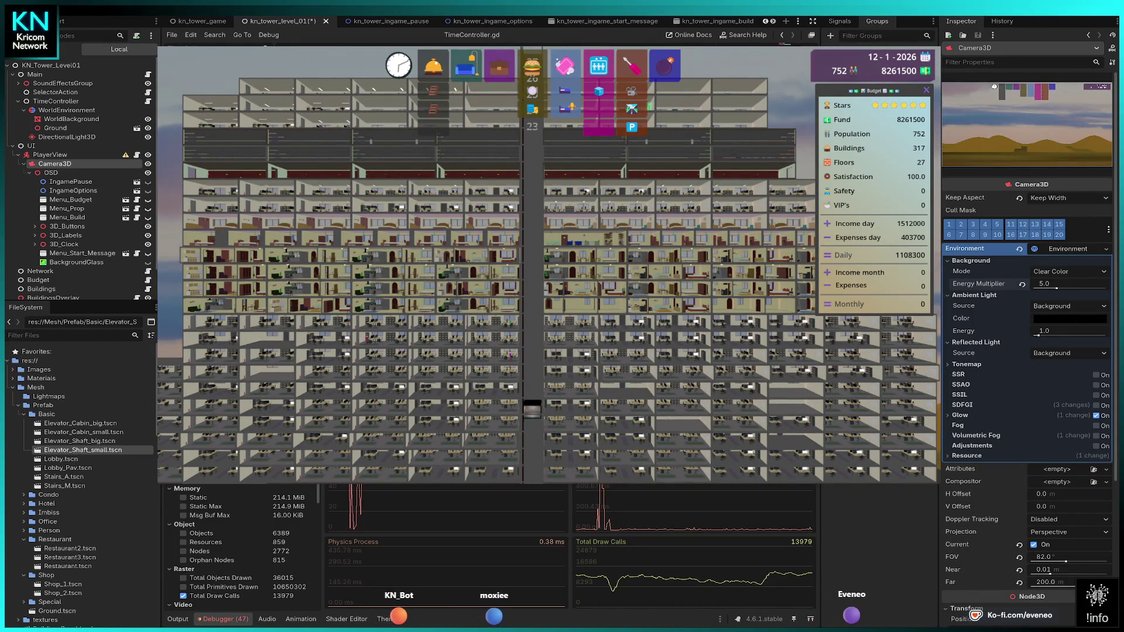
pyautogui.scroll(2, 548, 263)
pyautogui.scroll(5, 549, 263)
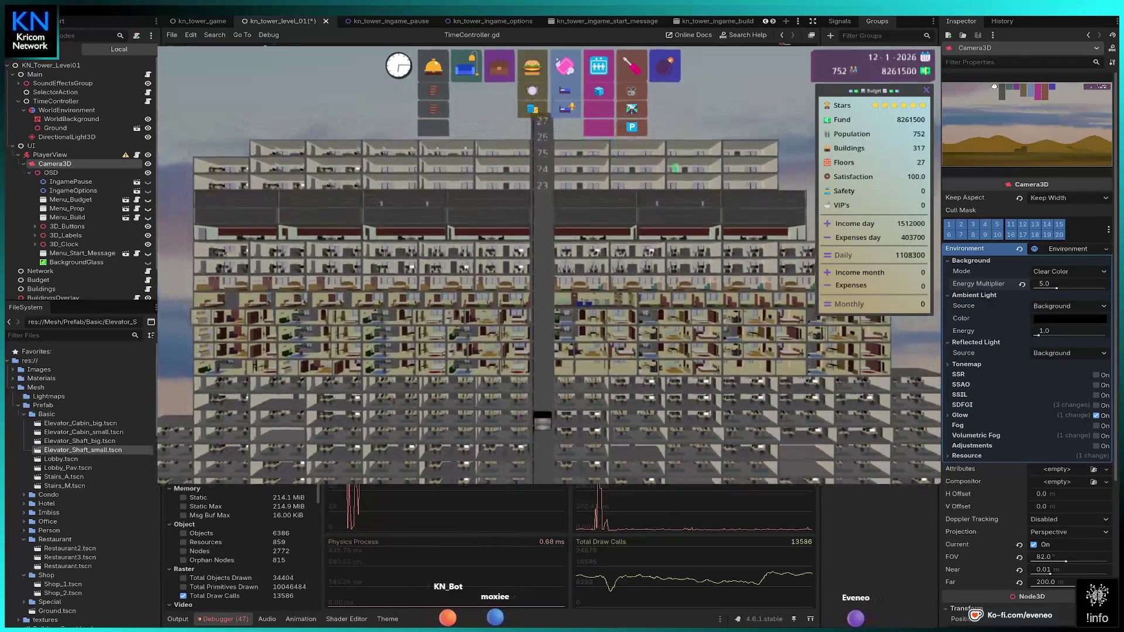
pyautogui.press('Right')
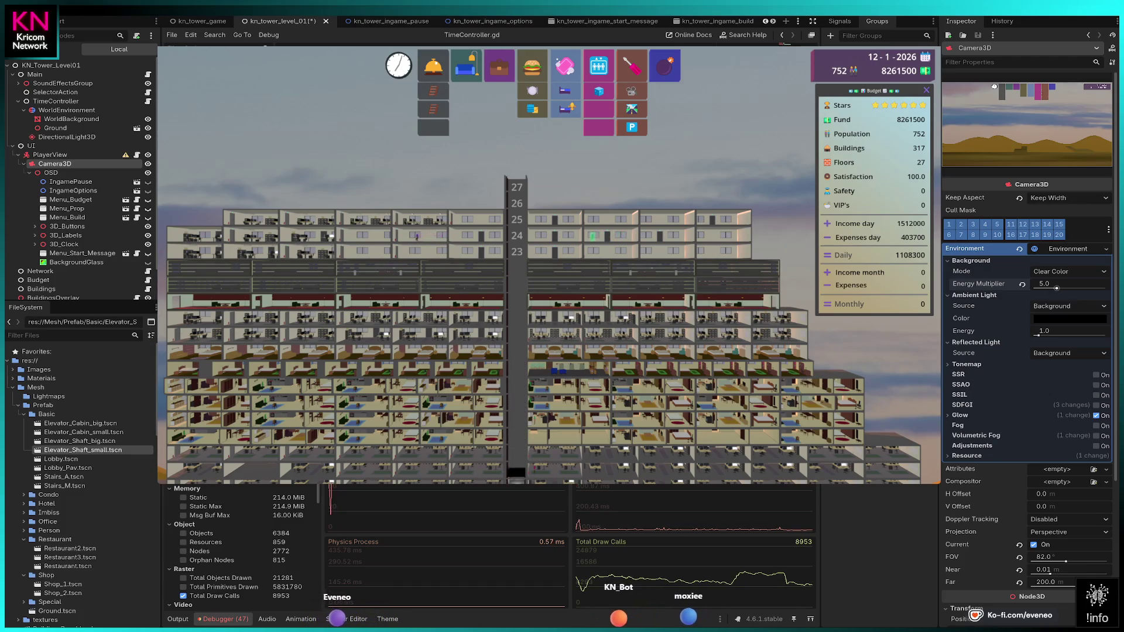
# - Reset background energy to 1.0, test a 61.4 FOV, and expand the new CameraAttributes
pyautogui.click(1022, 284)
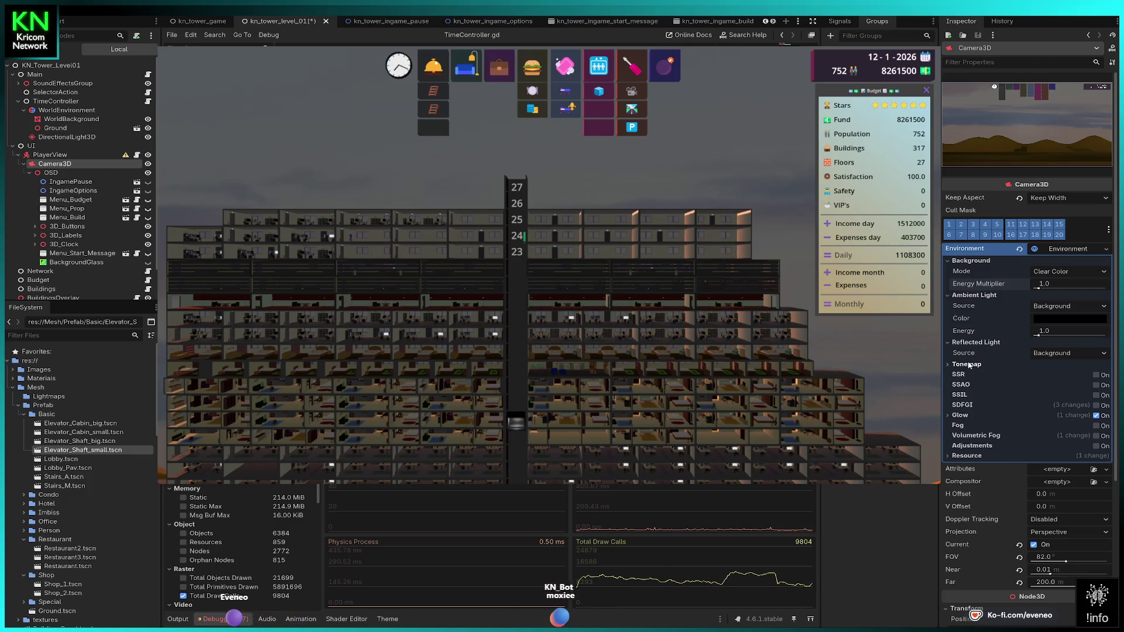
pyautogui.scroll(-4, 972, 352)
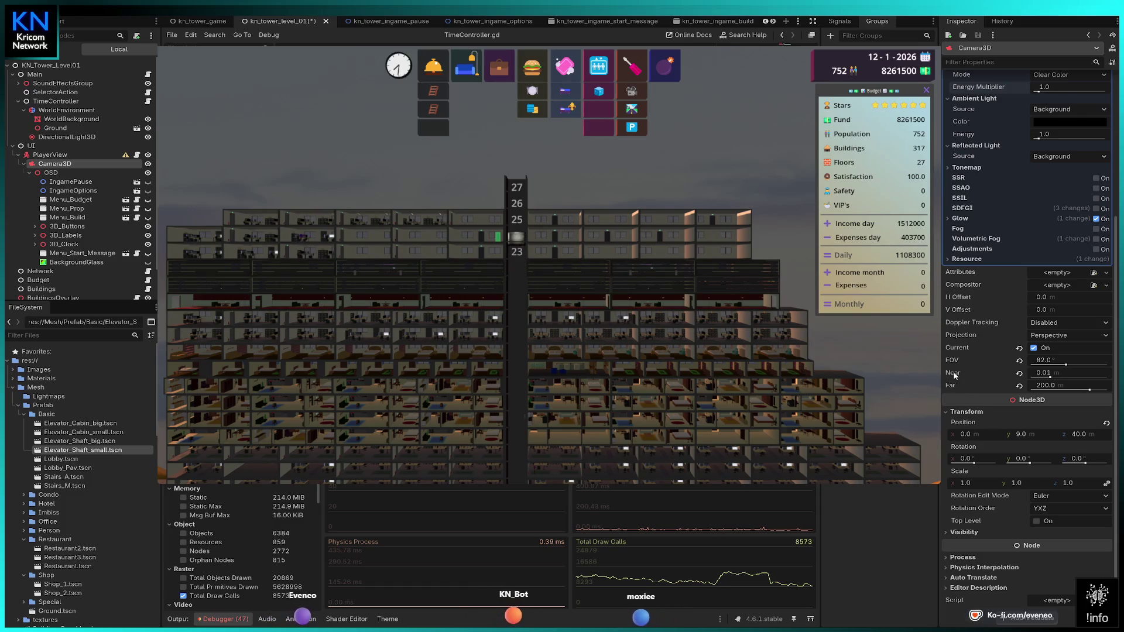
pyautogui.moveTo(1067, 365)
pyautogui.mouseDown()
pyautogui.moveTo(1057, 366)
pyautogui.moveTo(1092, 364)
pyautogui.moveTo(1065, 362)
pyautogui.mouseUp()
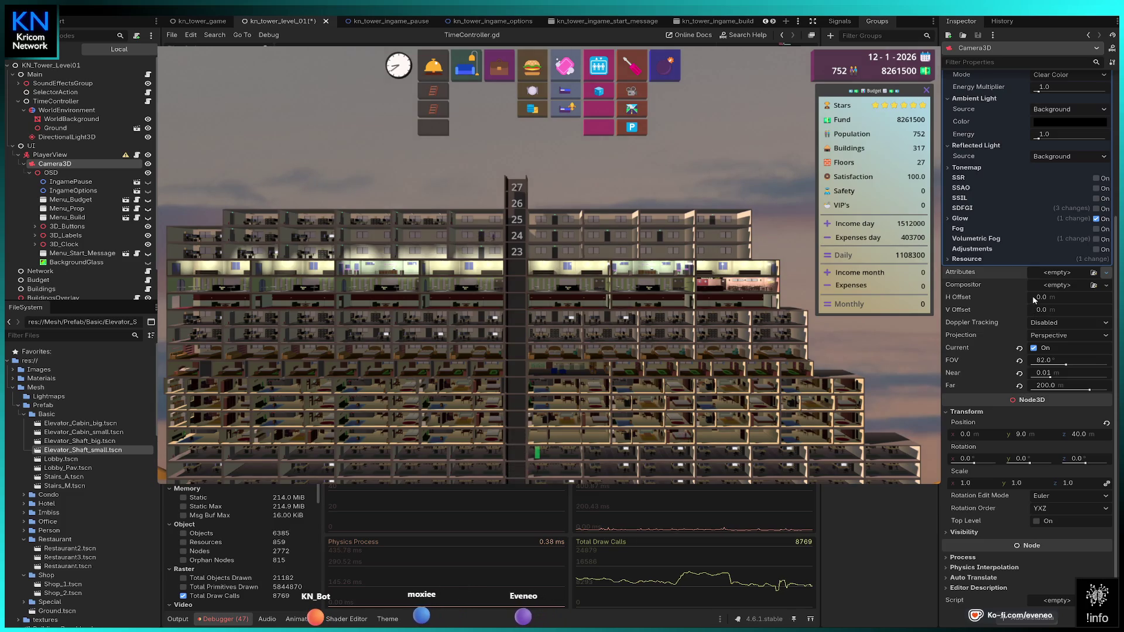
pyautogui.click(1061, 278)
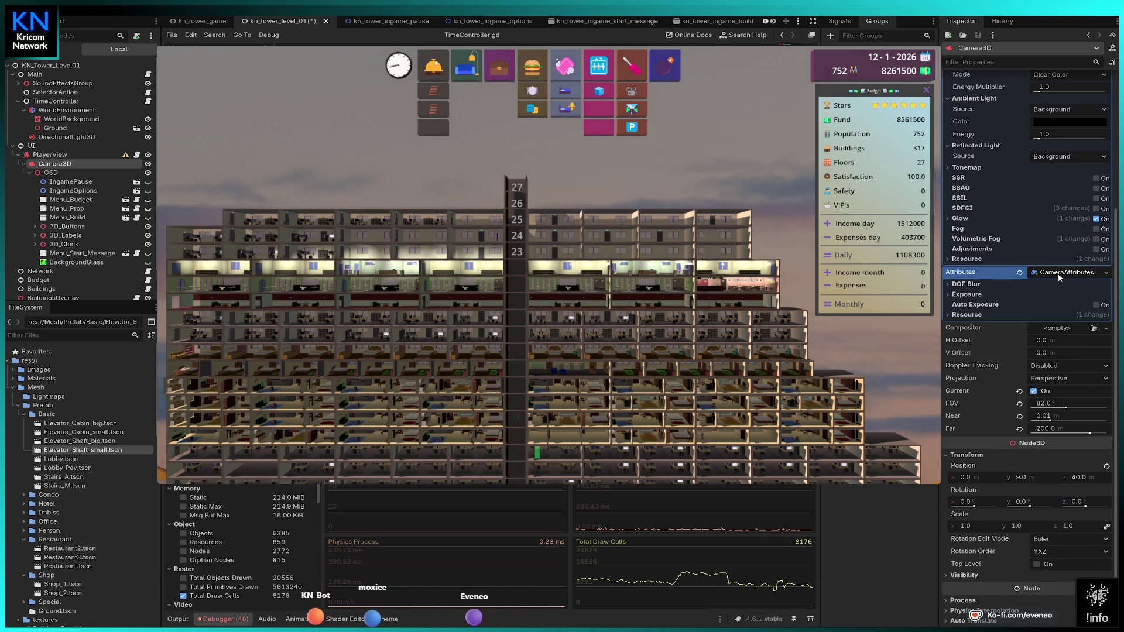
# - Raise the exposure multiplier, toggle far and near DOF blur, and set blur amount to 1.0
pyautogui.click(980, 296)
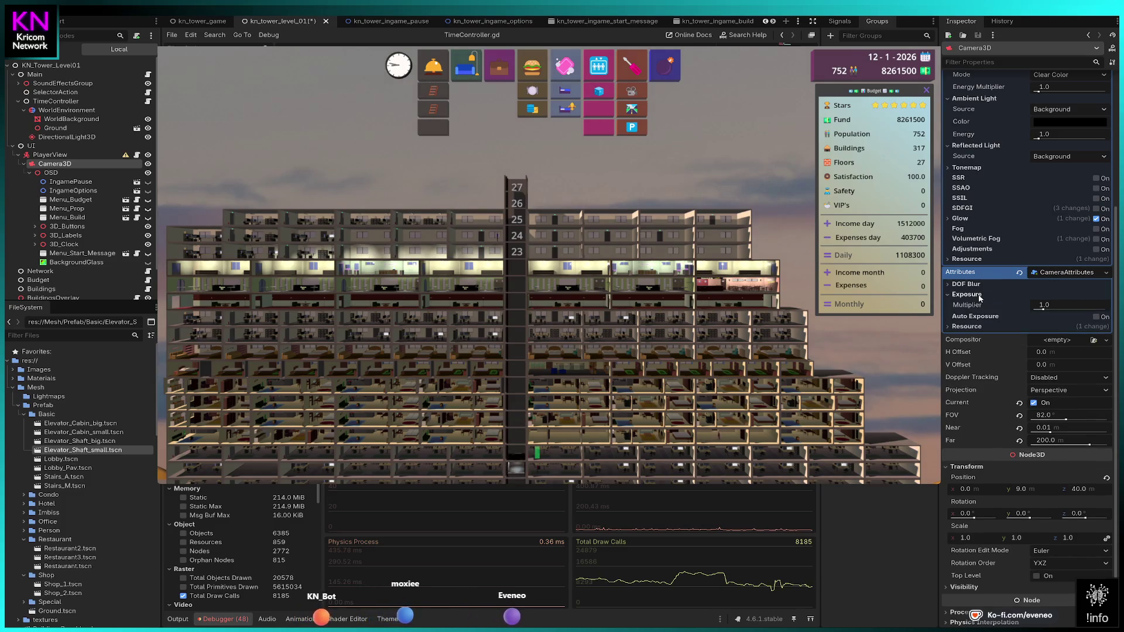
pyautogui.moveTo(1044, 310); pyautogui.dragTo(1066, 309)
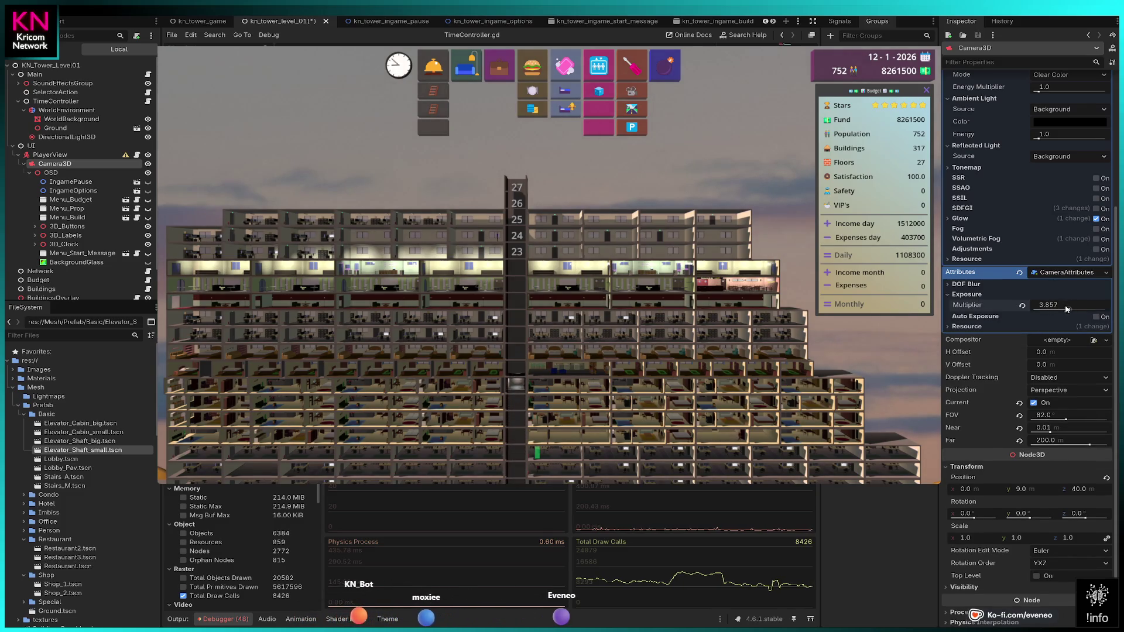
pyautogui.click(949, 286)
pyautogui.click(1037, 308)
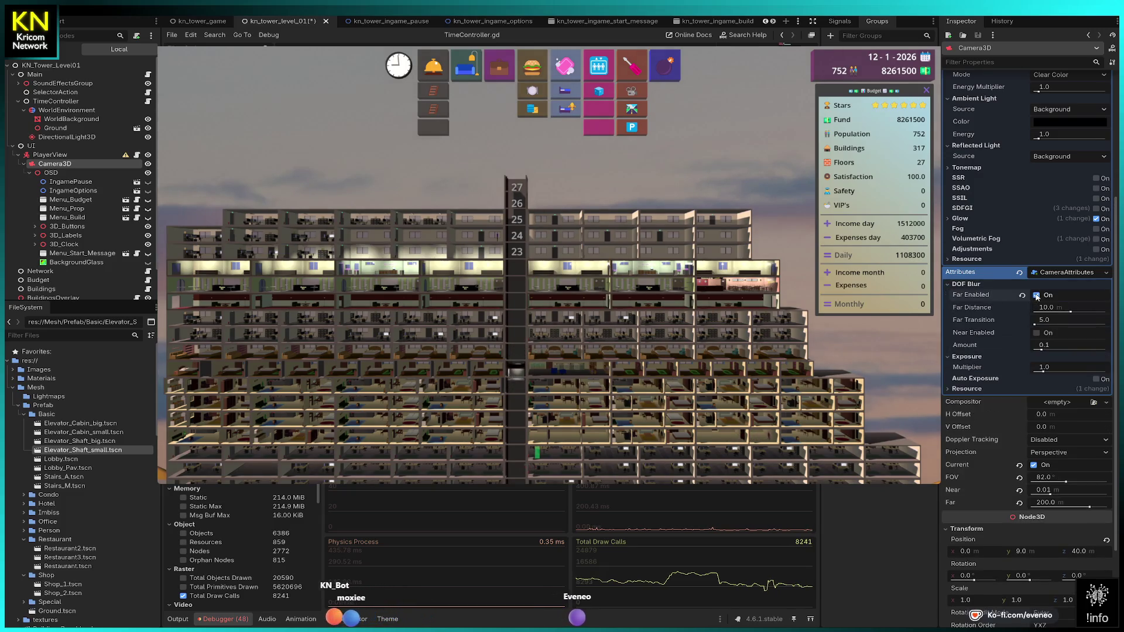
pyautogui.click(1036, 308)
pyautogui.click(1037, 308)
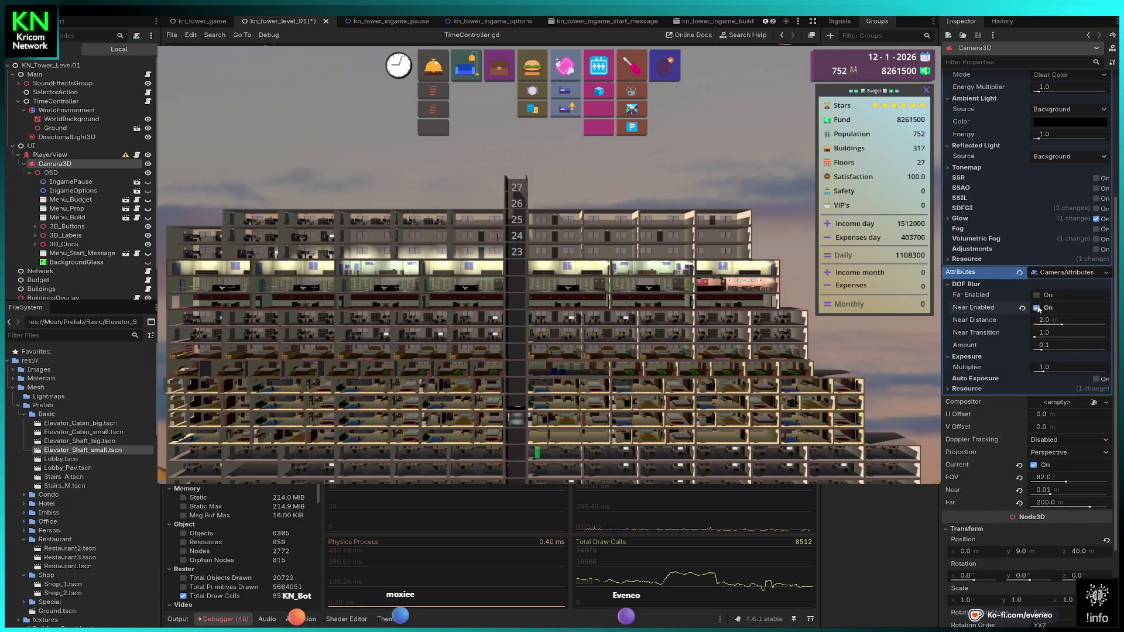
pyautogui.click(1037, 308)
pyautogui.moveTo(1042, 324); pyautogui.dragTo(1106, 324)
# - Enable far and near DOF blur, try different blur distances, then switch both off
pyautogui.click(1037, 308)
pyautogui.click(1037, 295)
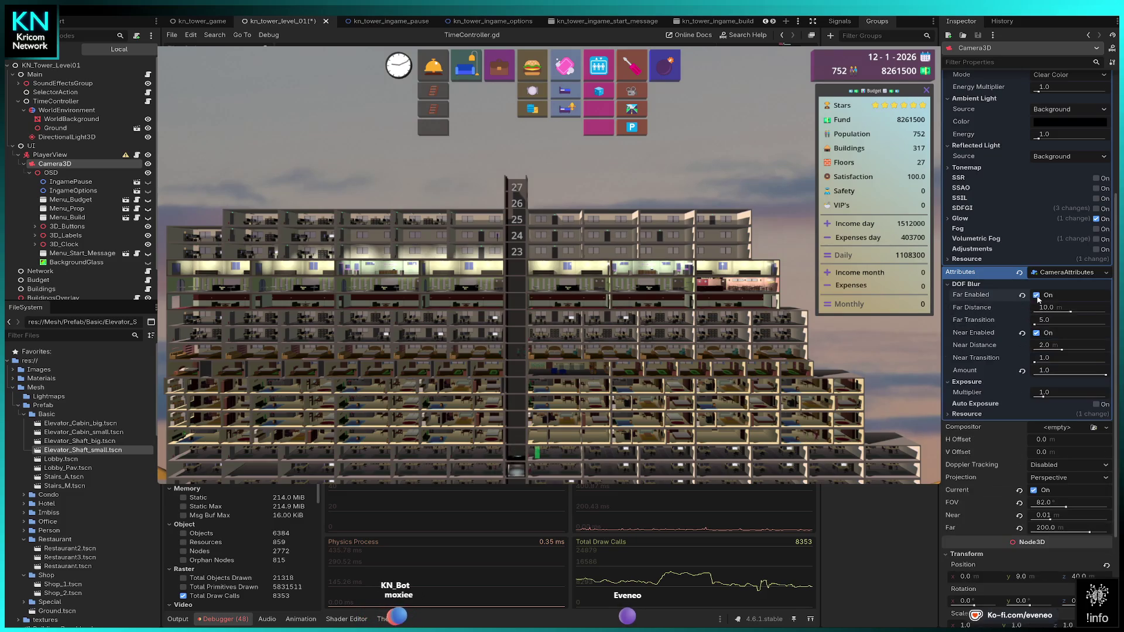
pyautogui.moveTo(1072, 312); pyautogui.dragTo(1038, 312)
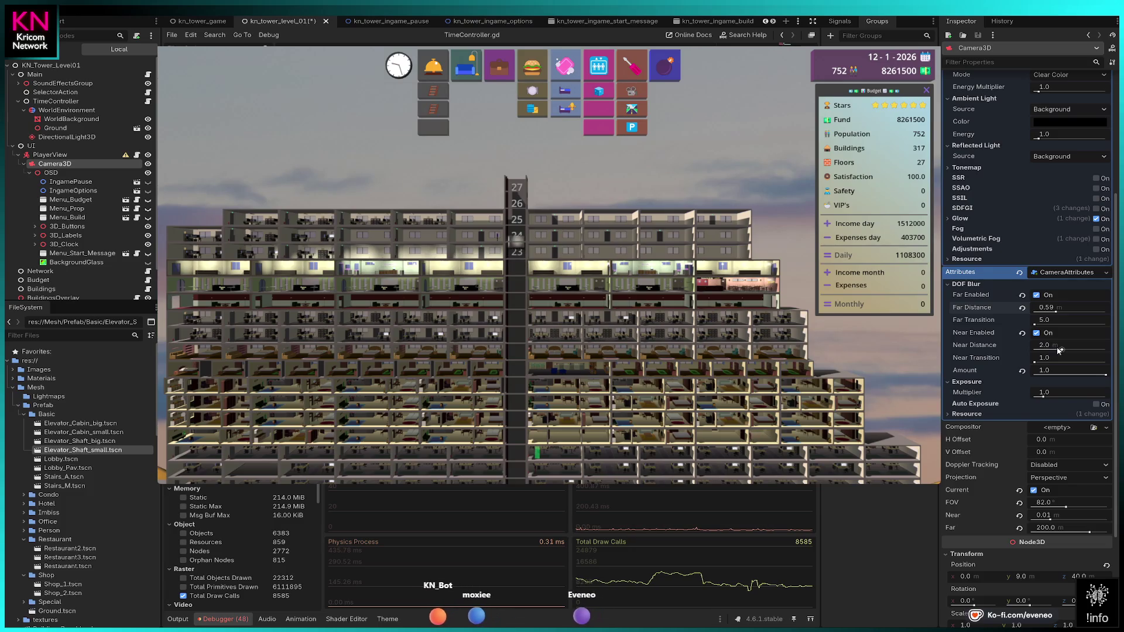
pyautogui.moveTo(1054, 346)
pyautogui.mouseDown()
pyautogui.moveTo(1034, 345)
pyautogui.moveTo(1056, 345)
pyautogui.moveTo(1095, 311)
pyautogui.mouseUp()
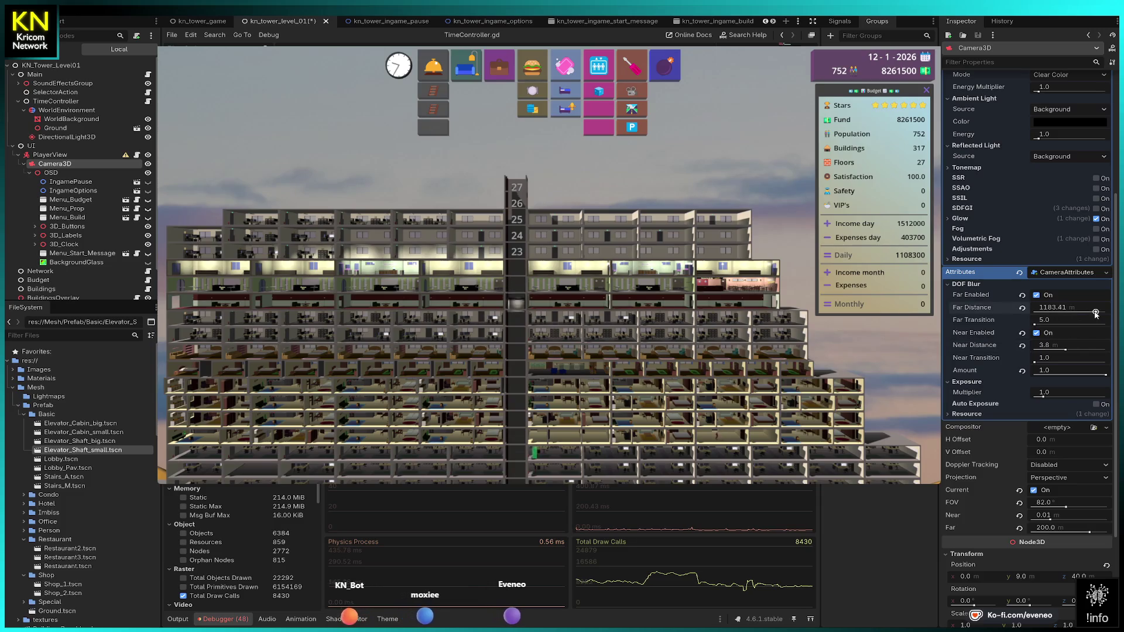
pyautogui.moveTo(1065, 346); pyautogui.dragTo(1042, 349)
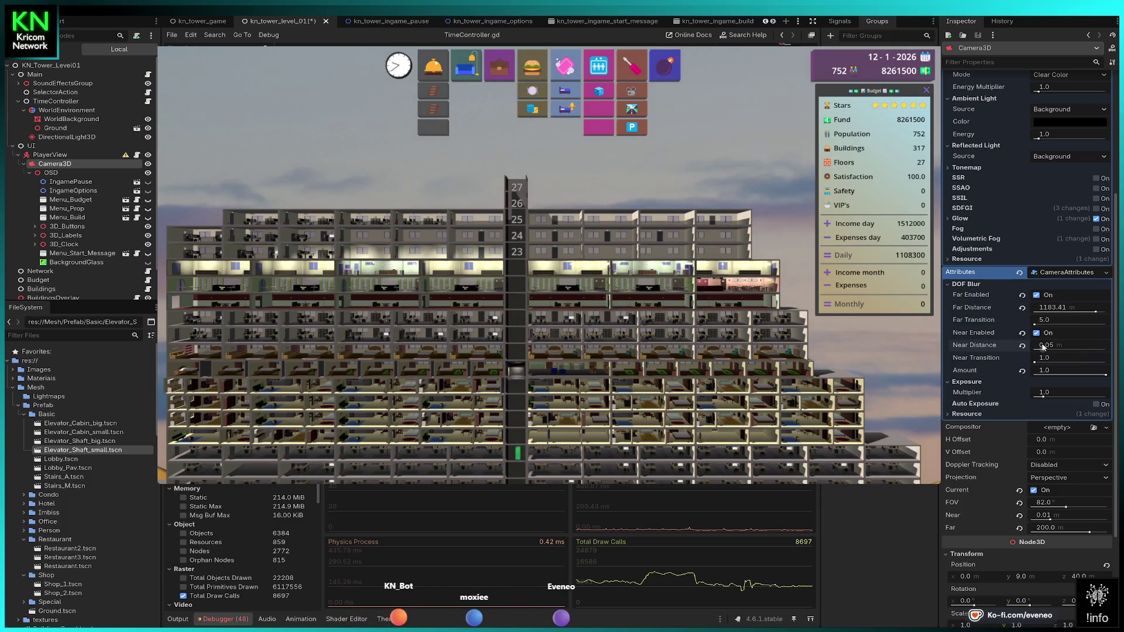
pyautogui.click(1037, 295)
pyautogui.click(1036, 307)
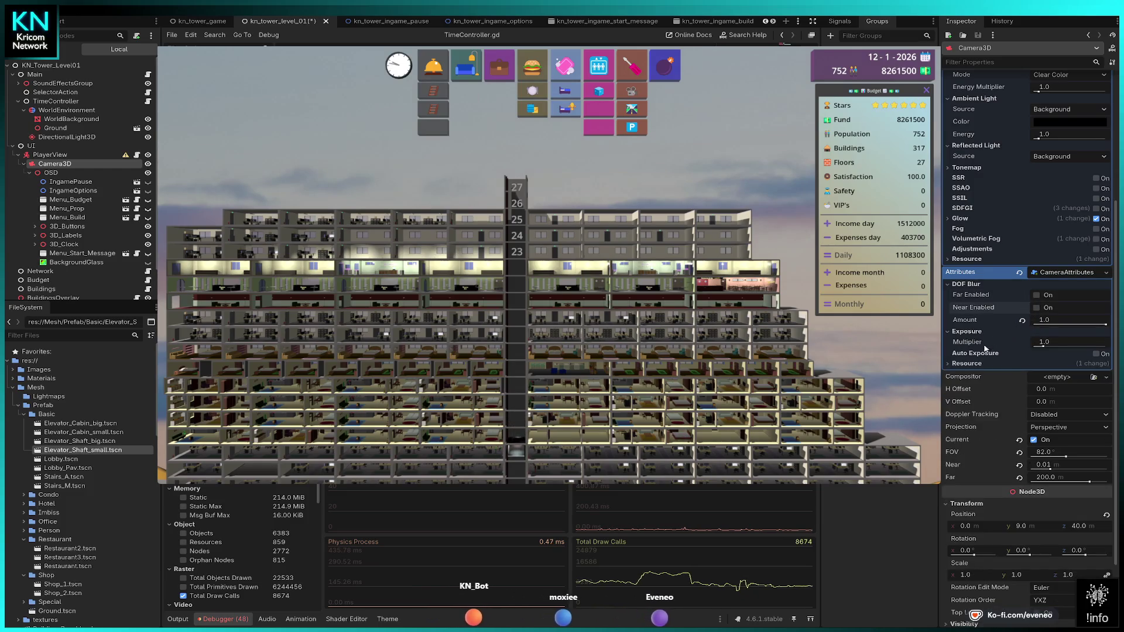
# - Try auto exposure with higher minimum sensitivity, then reset sensitivities, blur amount to 0.1, and disable it
pyautogui.click(1096, 354)
pyautogui.moveTo(1038, 347); pyautogui.dragTo(1045, 346)
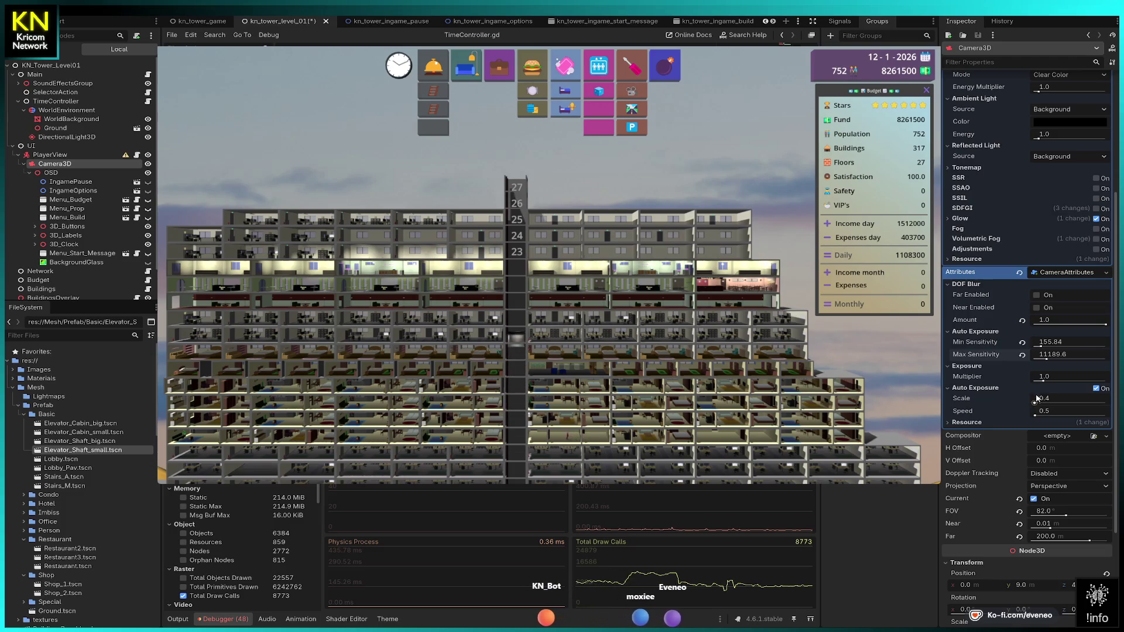
pyautogui.click(1022, 342)
pyautogui.click(1022, 354)
pyautogui.click(1022, 320)
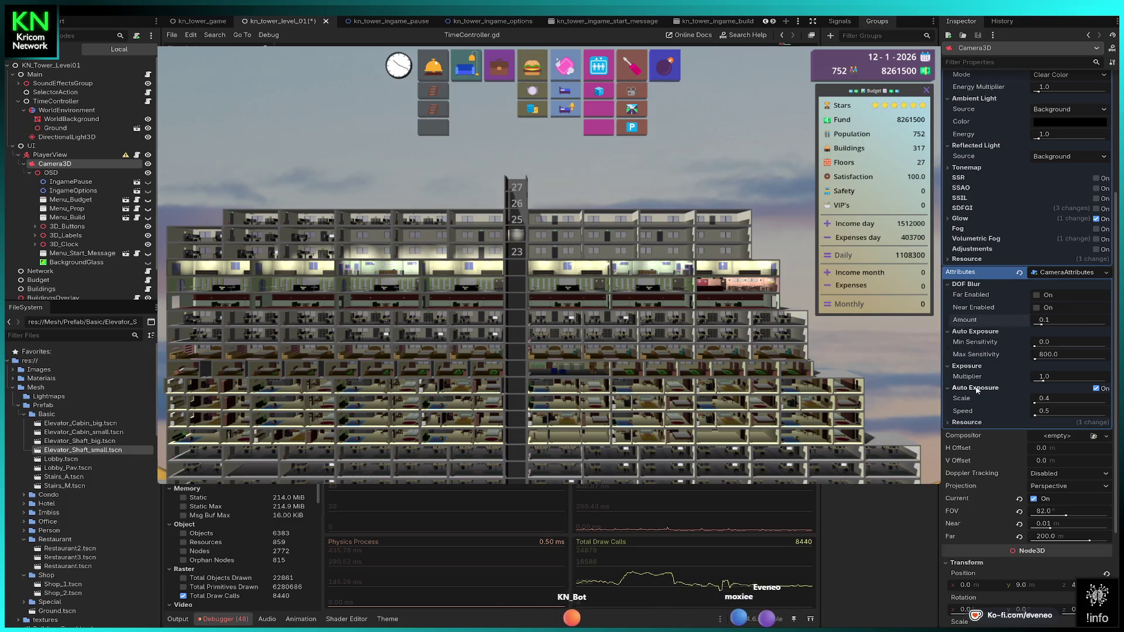
pyautogui.click(1096, 388)
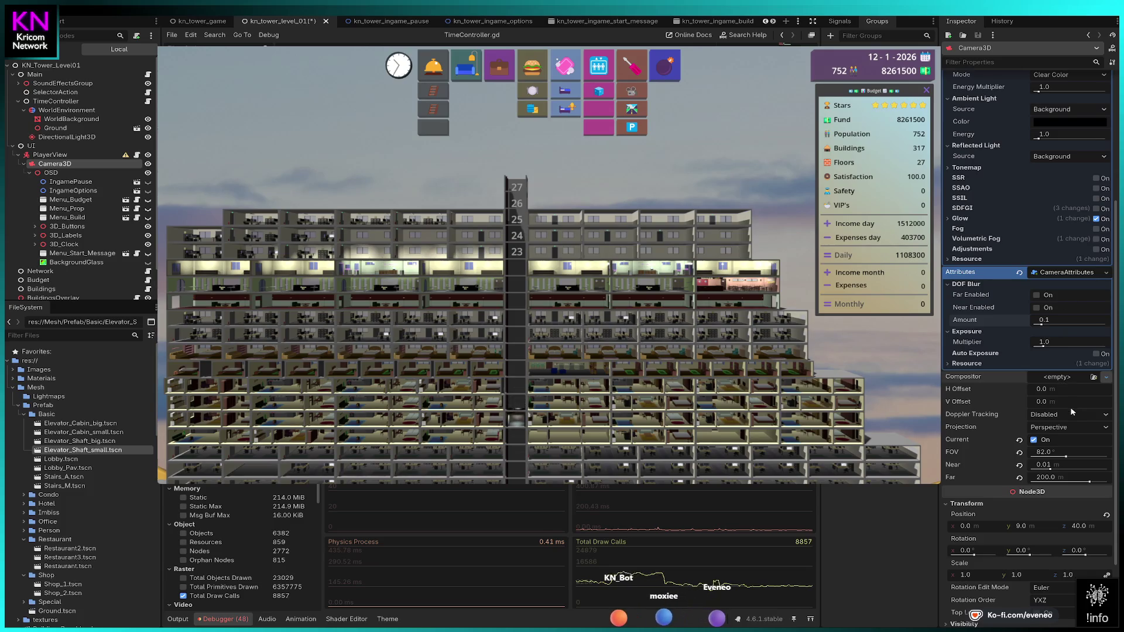
pyautogui.click(1071, 378)
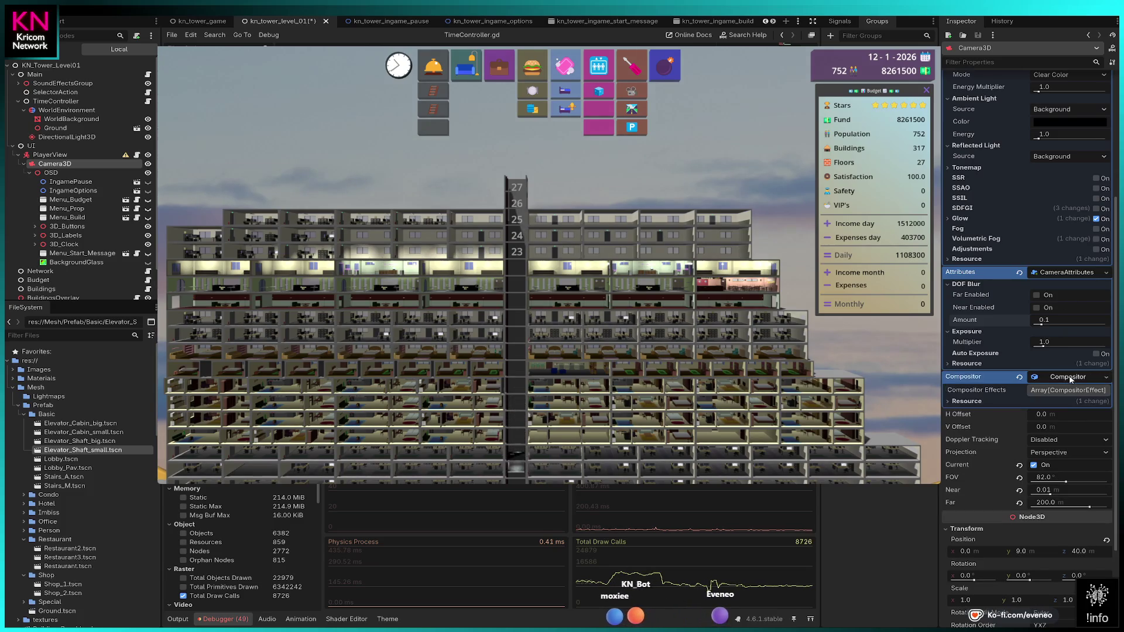
pyautogui.click(1070, 391)
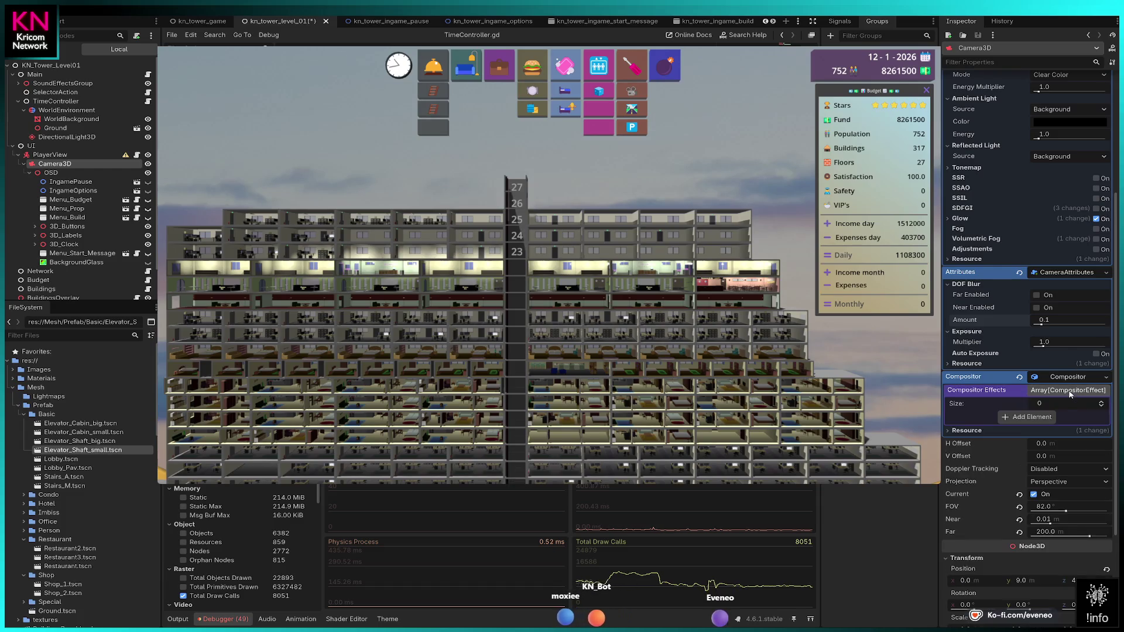
pyautogui.click(1038, 418)
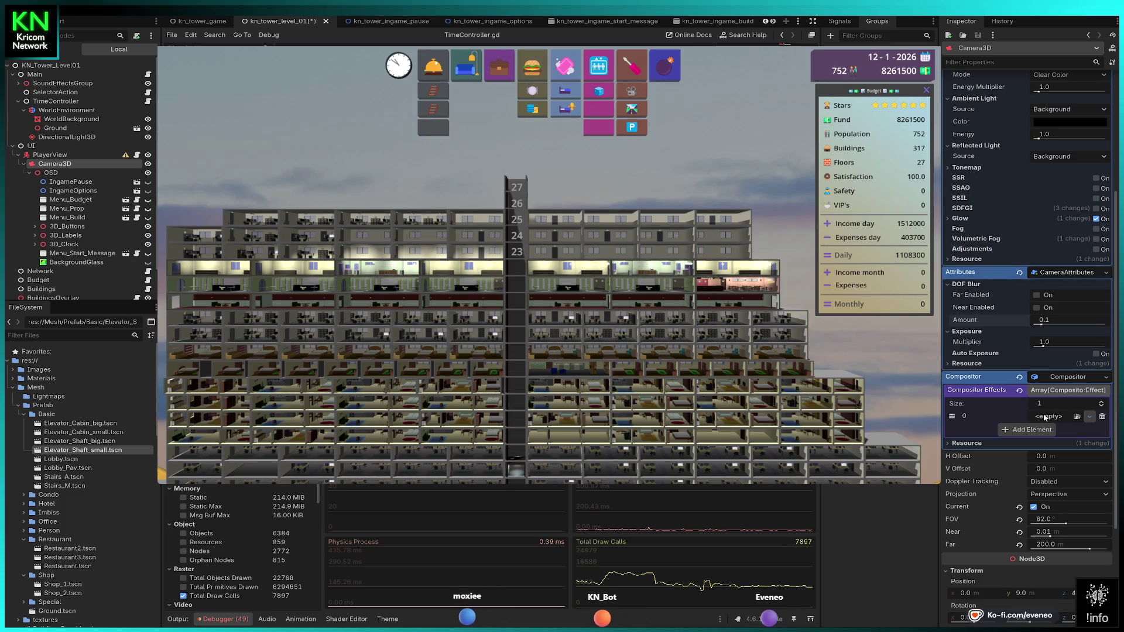
pyautogui.click(1102, 417)
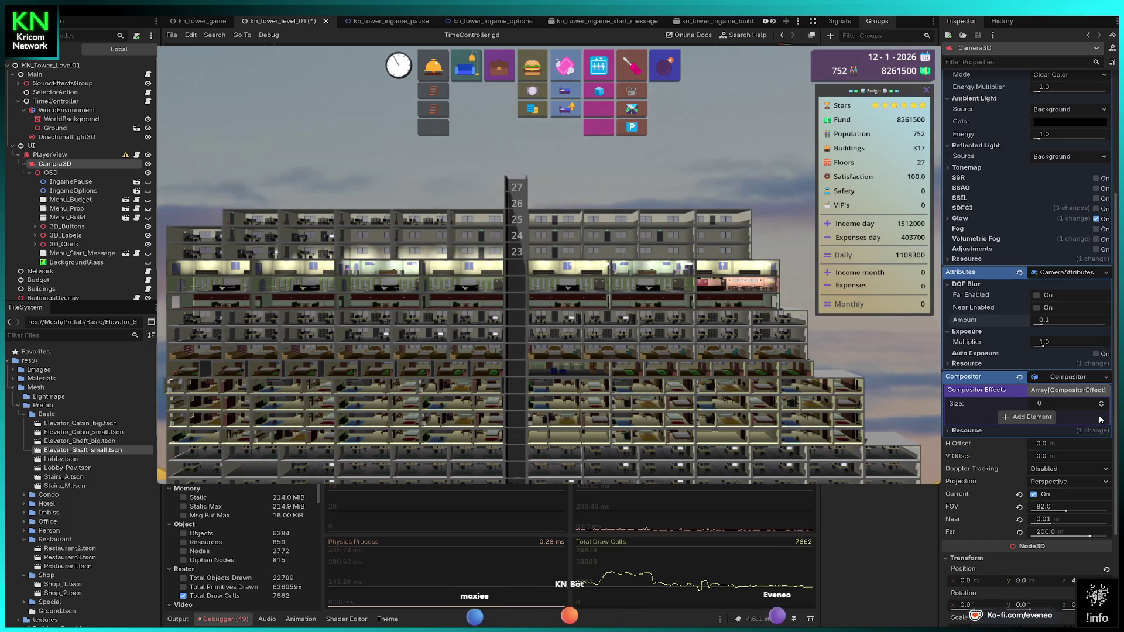
pyautogui.click(1020, 377)
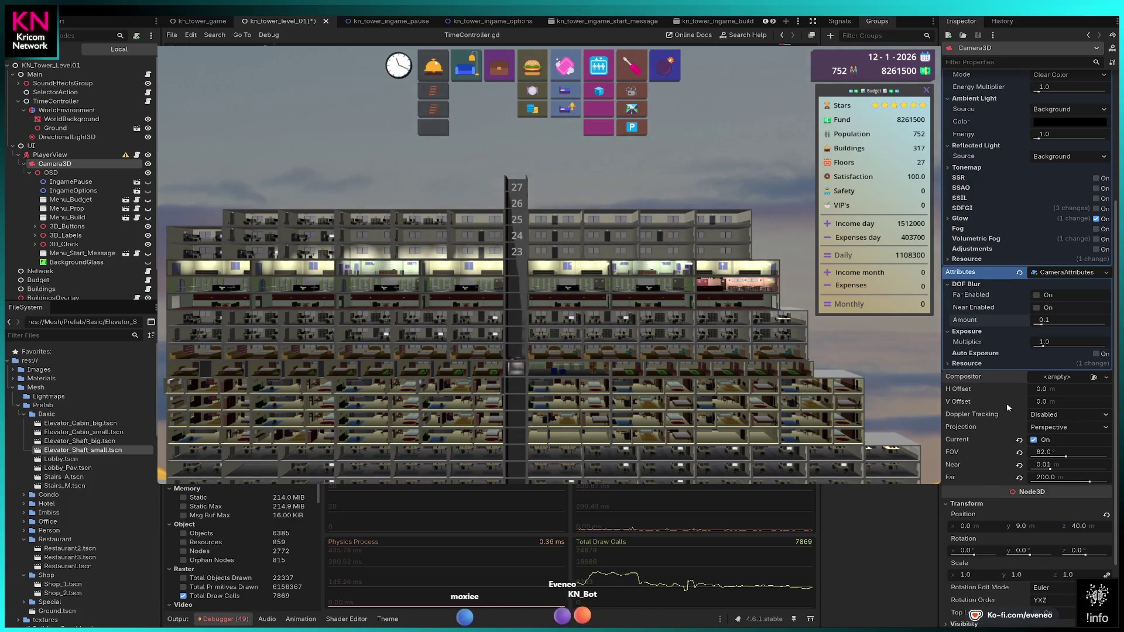
pyautogui.scroll(5, 953, 384)
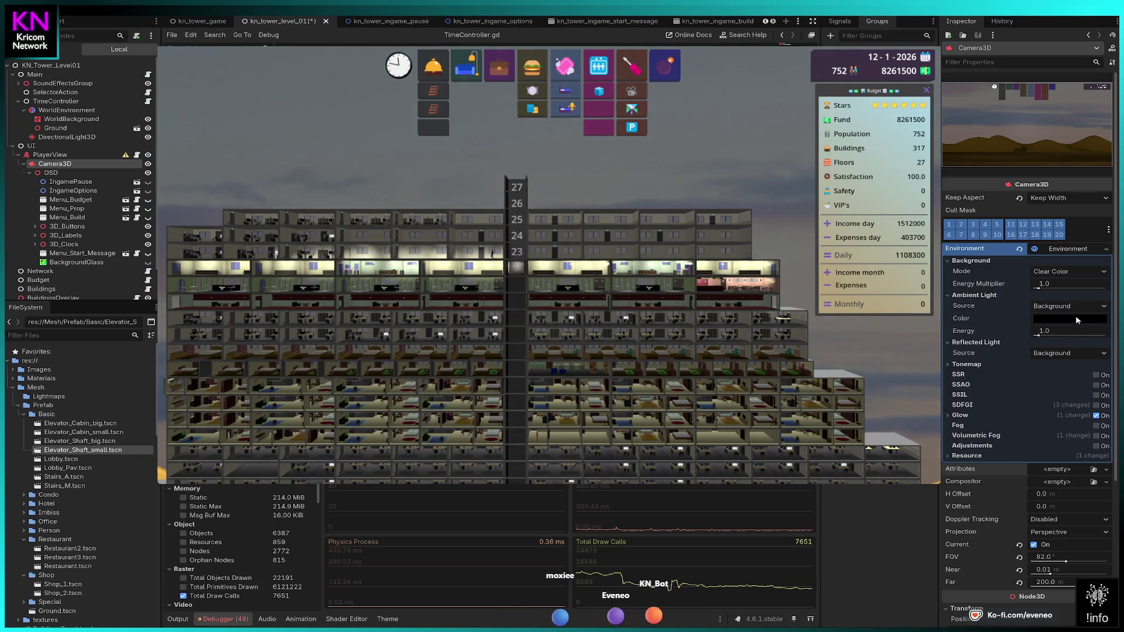
# - Try then revert ambient light energy to 1.0, and enter 2 as the background energy multiplier
pyautogui.click(1066, 335)
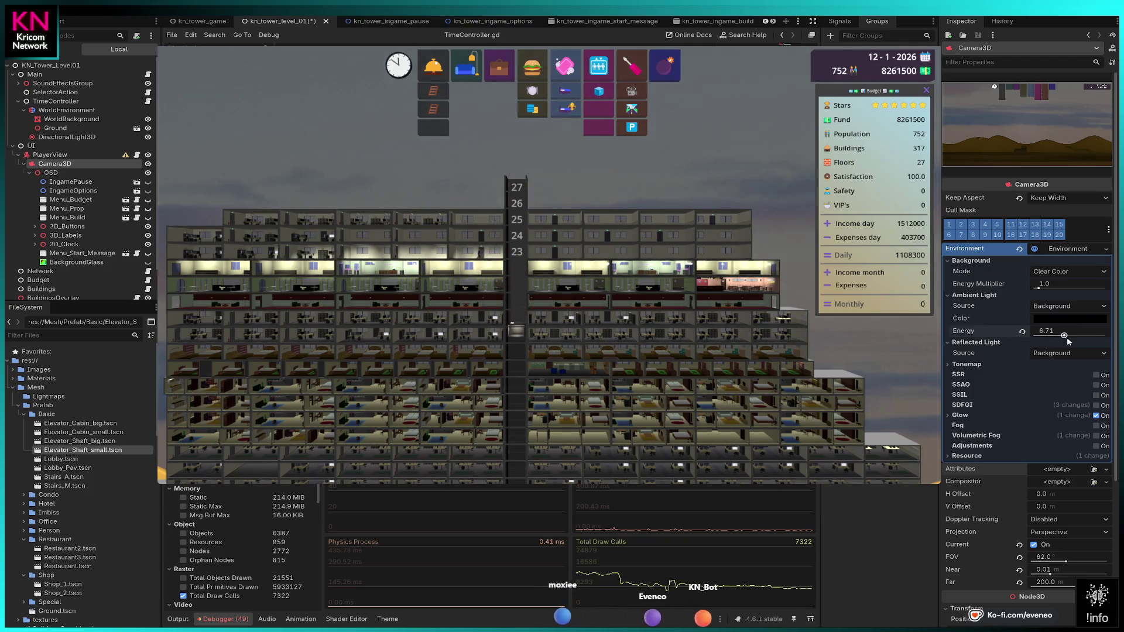
pyautogui.click(1022, 331)
pyautogui.moveTo(1040, 289)
pyautogui.mouseDown()
pyautogui.moveTo(1060, 289)
pyautogui.moveTo(1047, 289)
pyautogui.mouseUp()
pyautogui.click(1047, 289)
pyautogui.write('2')
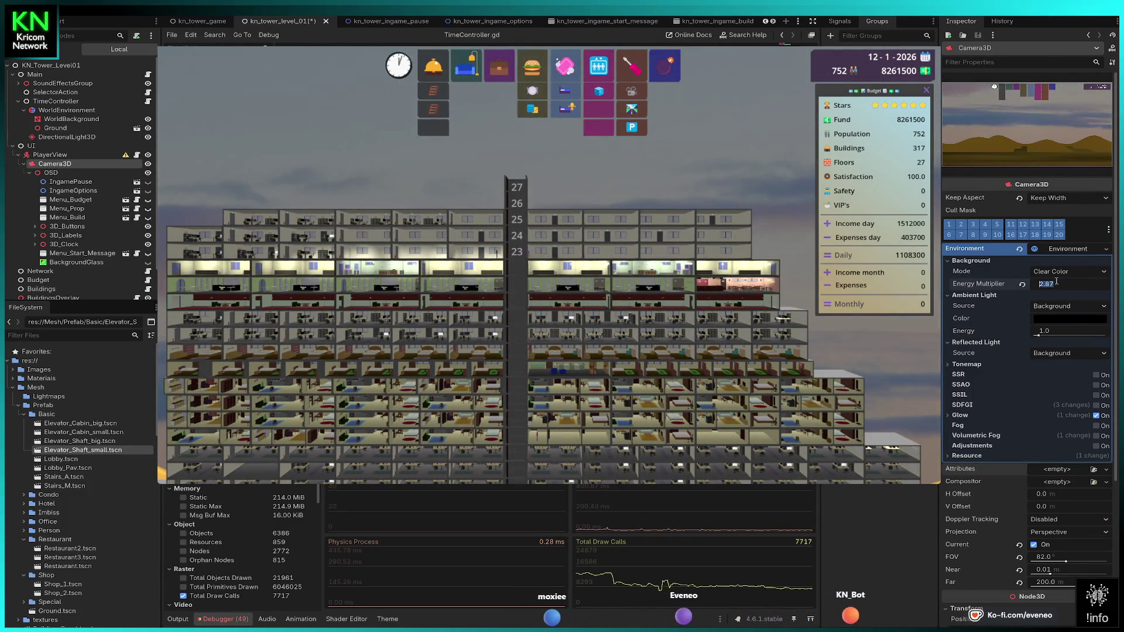
pyautogui.press('Return')
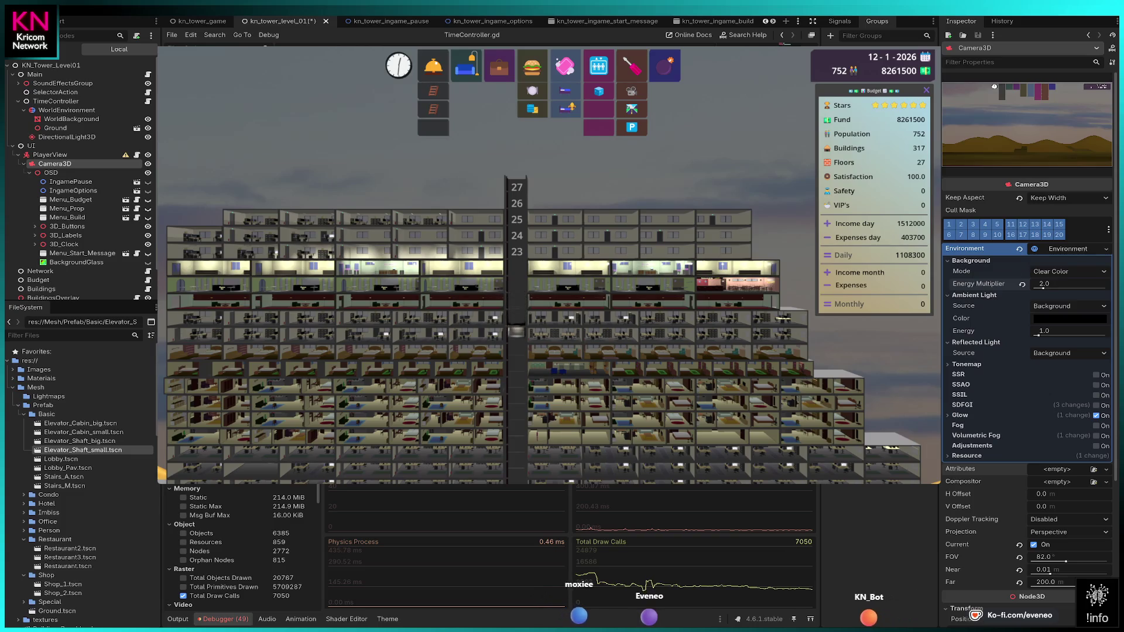
# - Test brighter tonemap exposure values, reset it to default, then commit an exposure of 1.4
pyautogui.click(948, 366)
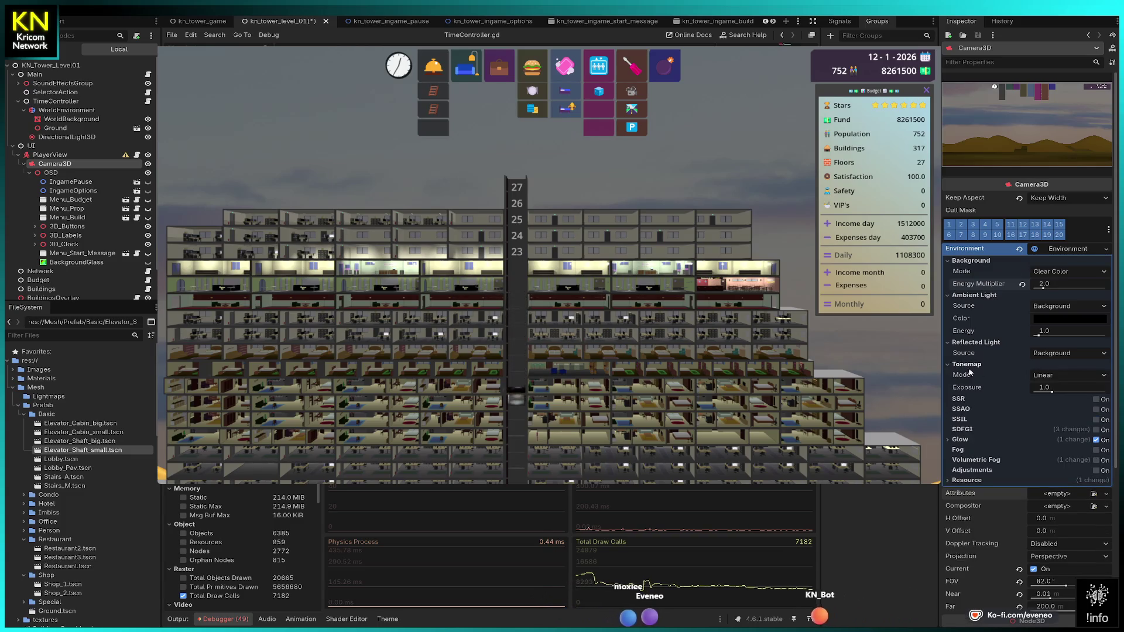
pyautogui.moveTo(1052, 393); pyautogui.dragTo(1081, 394)
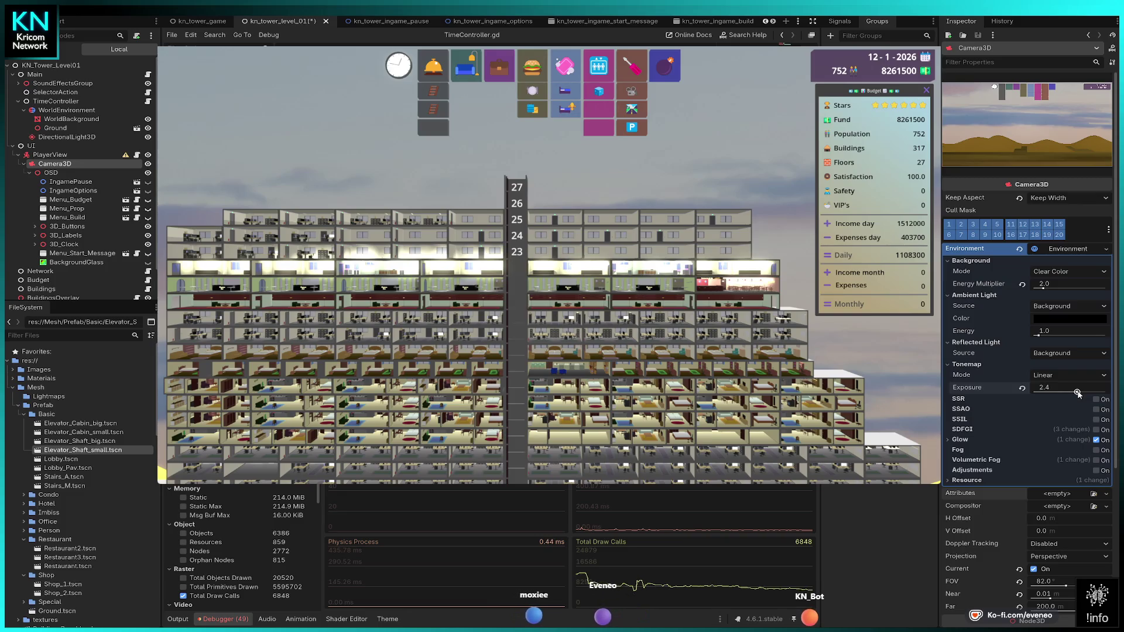
pyautogui.moveTo(1077, 392); pyautogui.dragTo(1067, 393)
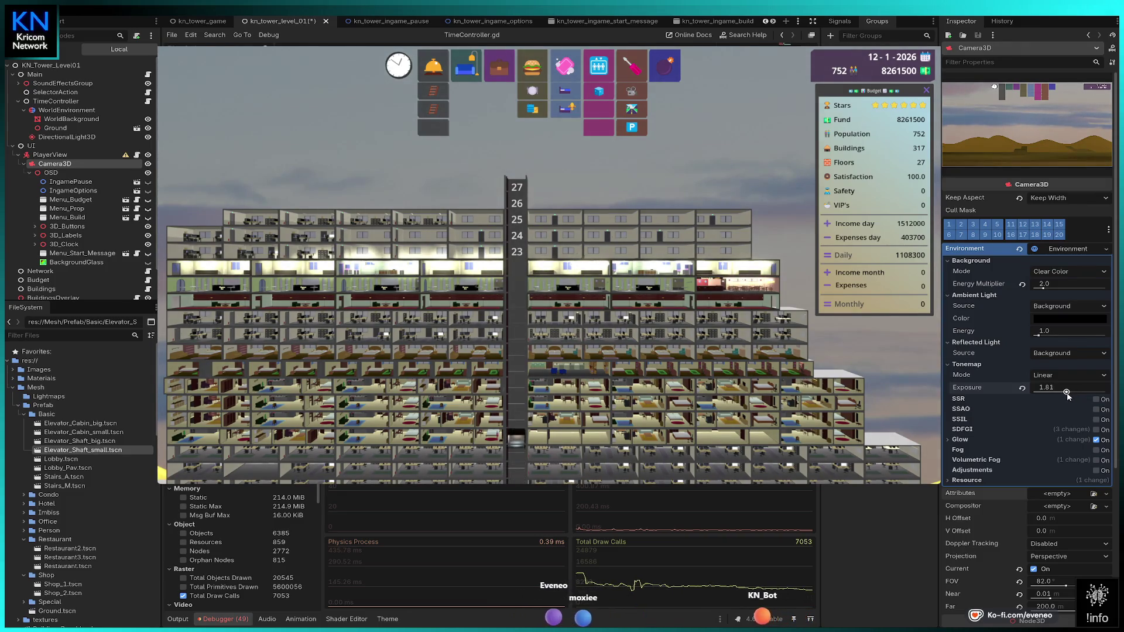
pyautogui.moveTo(1066, 394); pyautogui.dragTo(1054, 394)
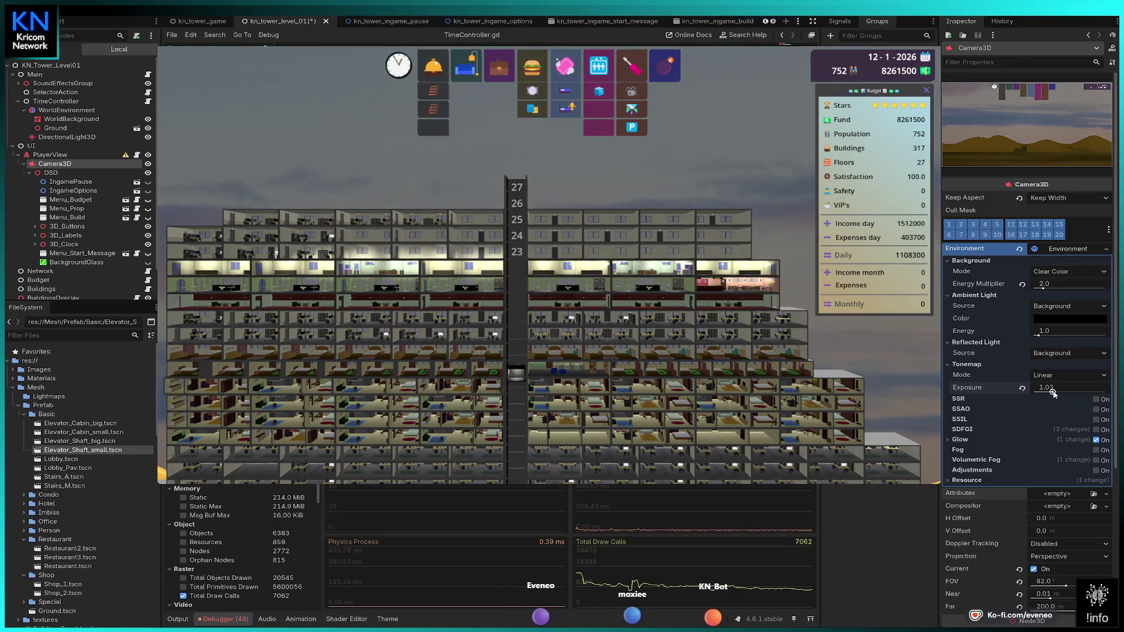
pyautogui.click(1022, 389)
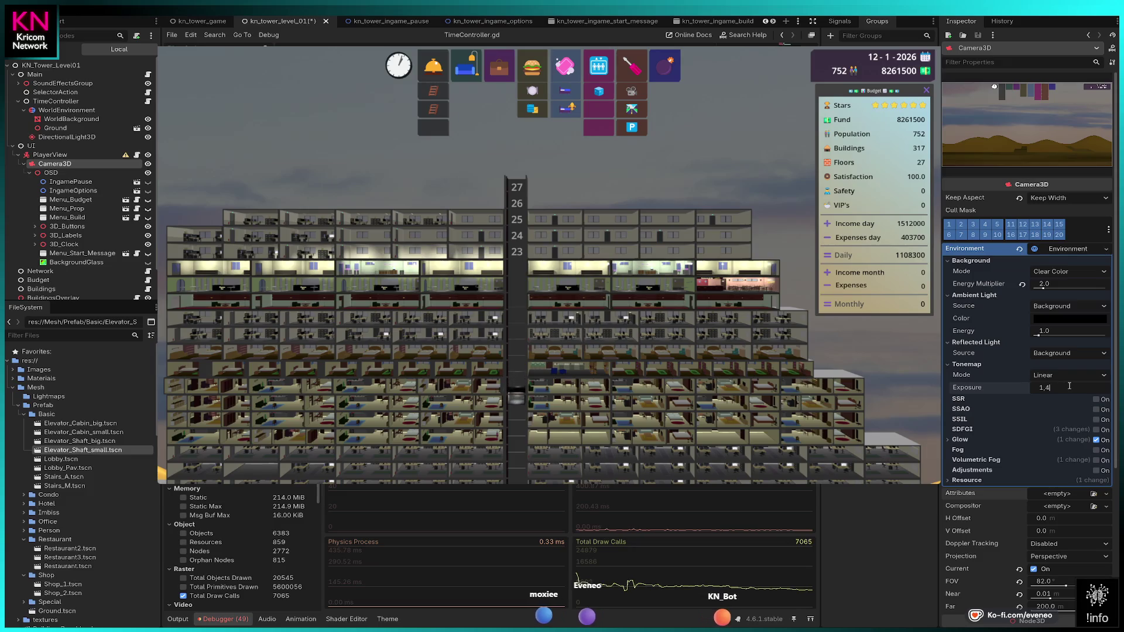
pyautogui.press('Return')
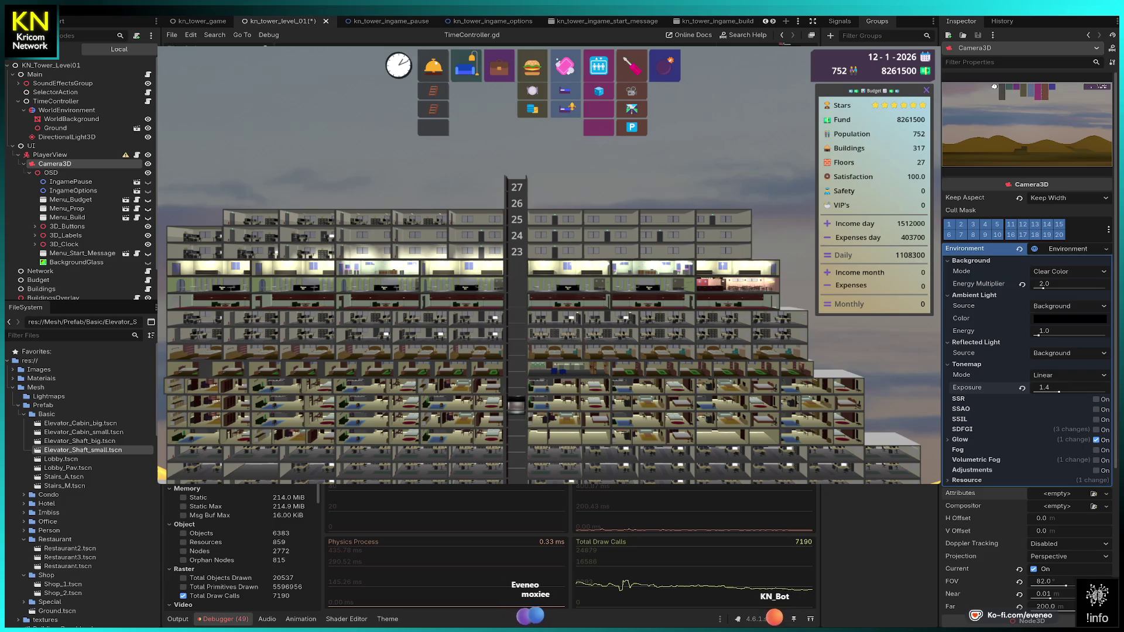
pyautogui.click(1097, 410)
pyautogui.click(1096, 409)
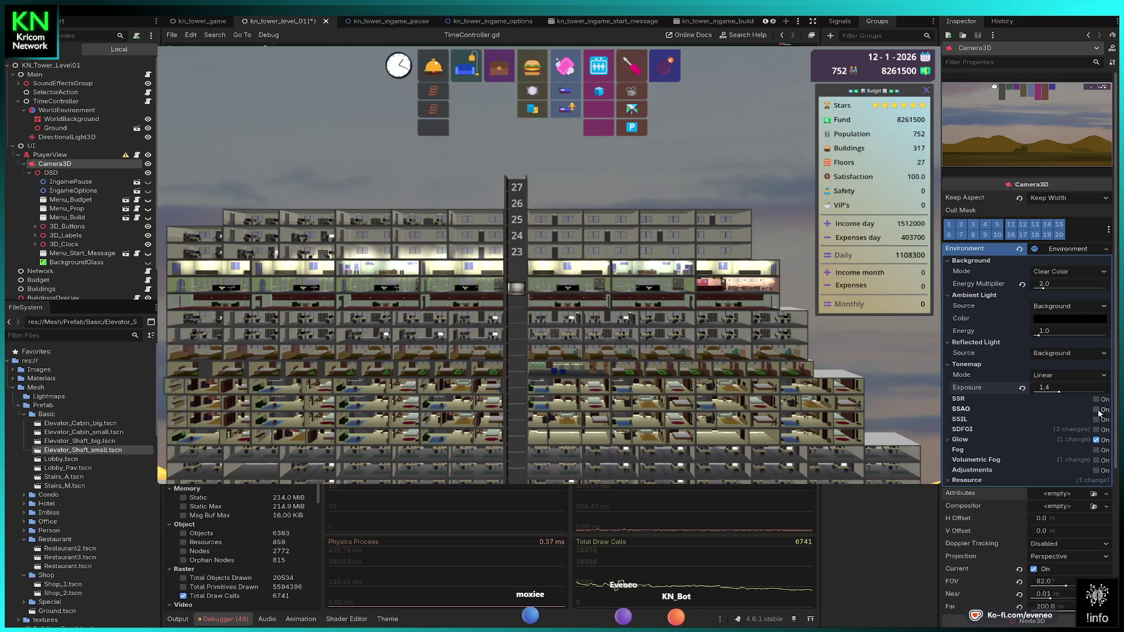
pyautogui.click(1099, 403)
pyautogui.click(1101, 404)
pyautogui.click(1102, 404)
pyautogui.click(1104, 404)
pyautogui.click(1105, 406)
pyautogui.click(1106, 407)
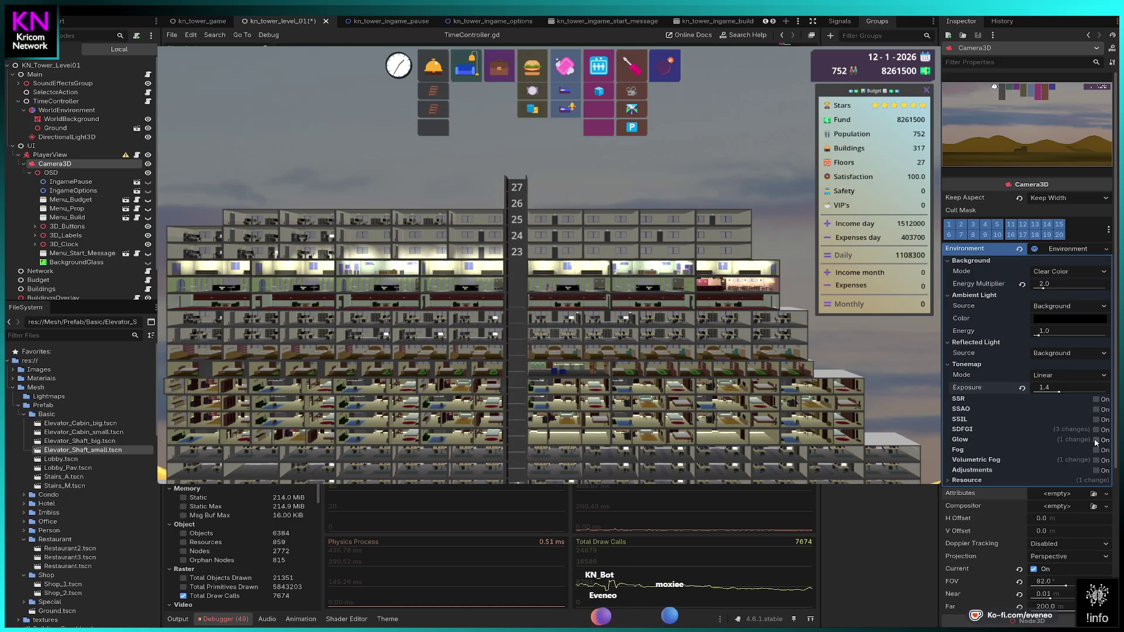
pyautogui.click(1097, 440)
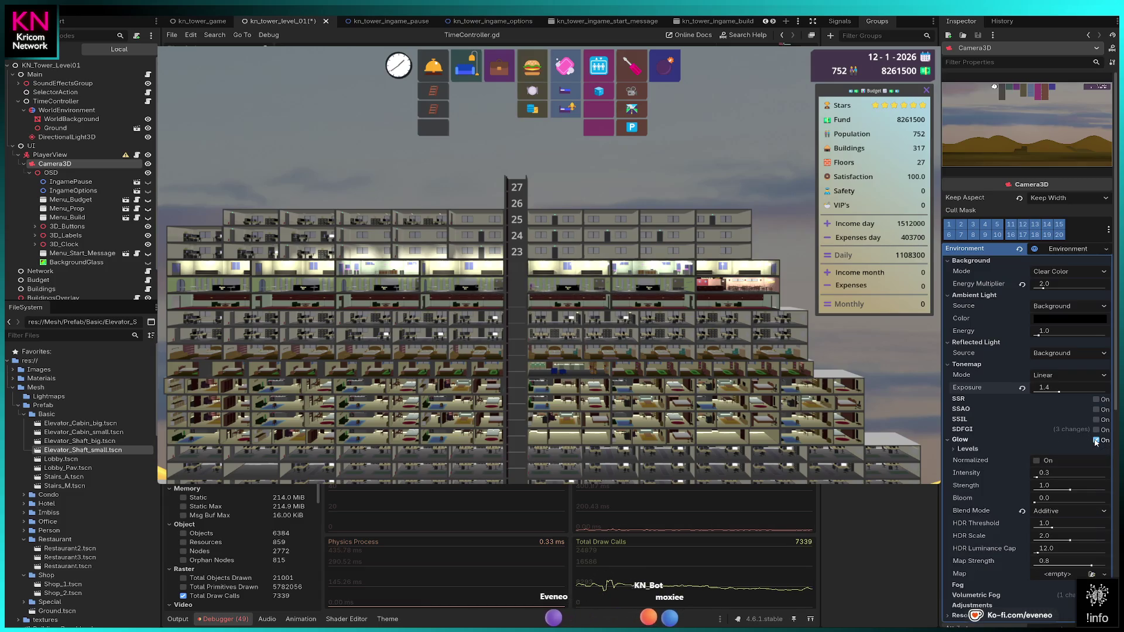
pyautogui.click(1097, 441)
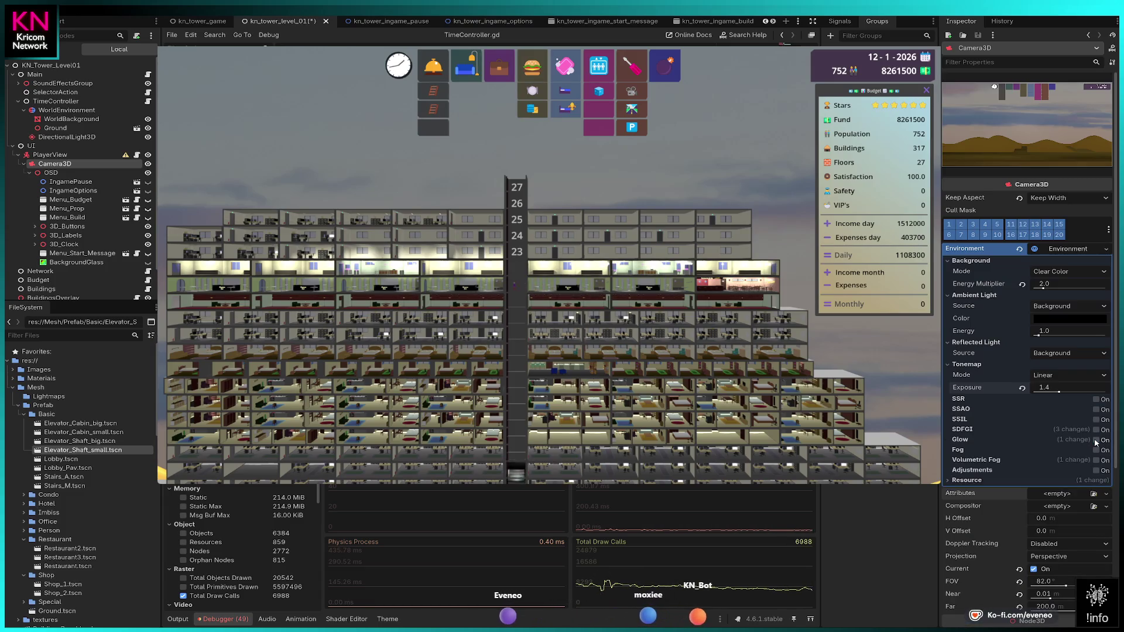
pyautogui.click(1096, 450)
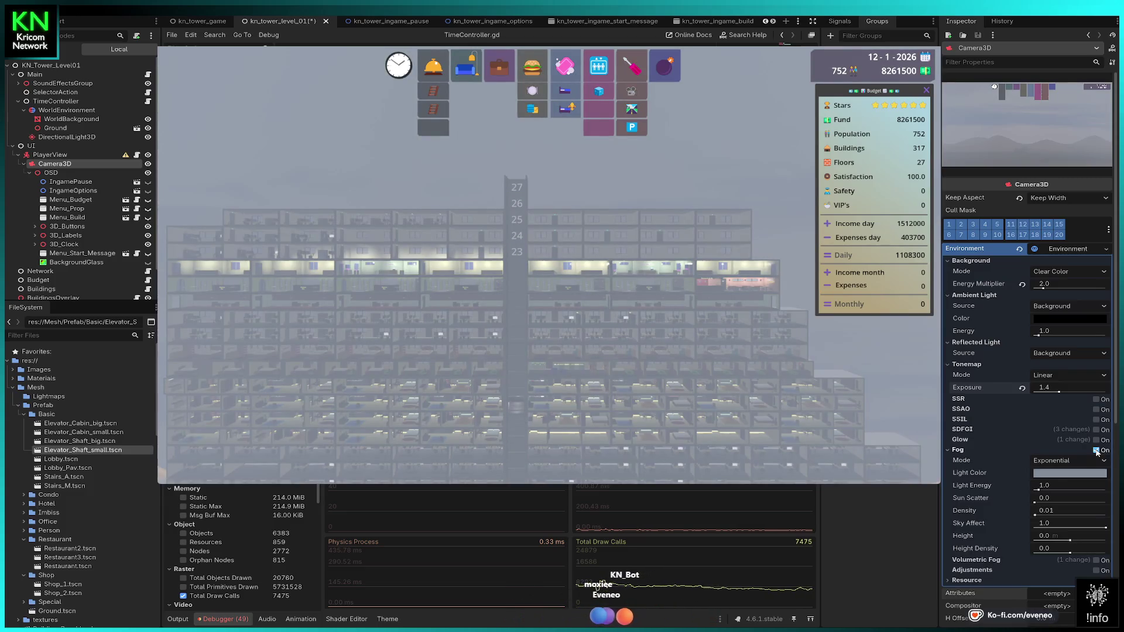
pyautogui.click(1096, 450)
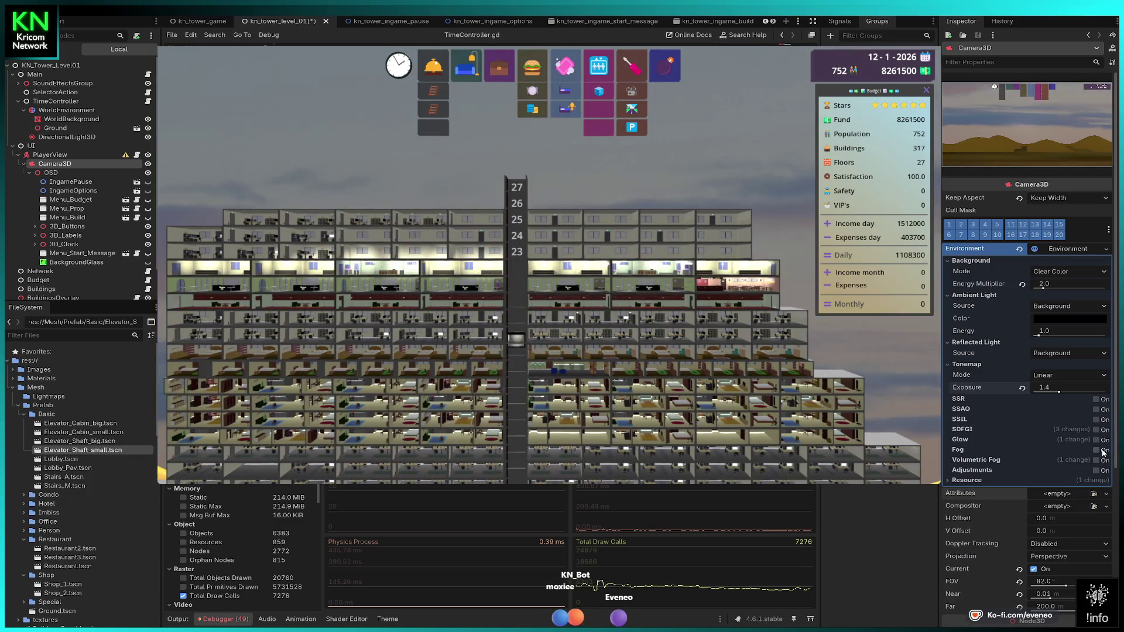
pyautogui.click(1097, 471)
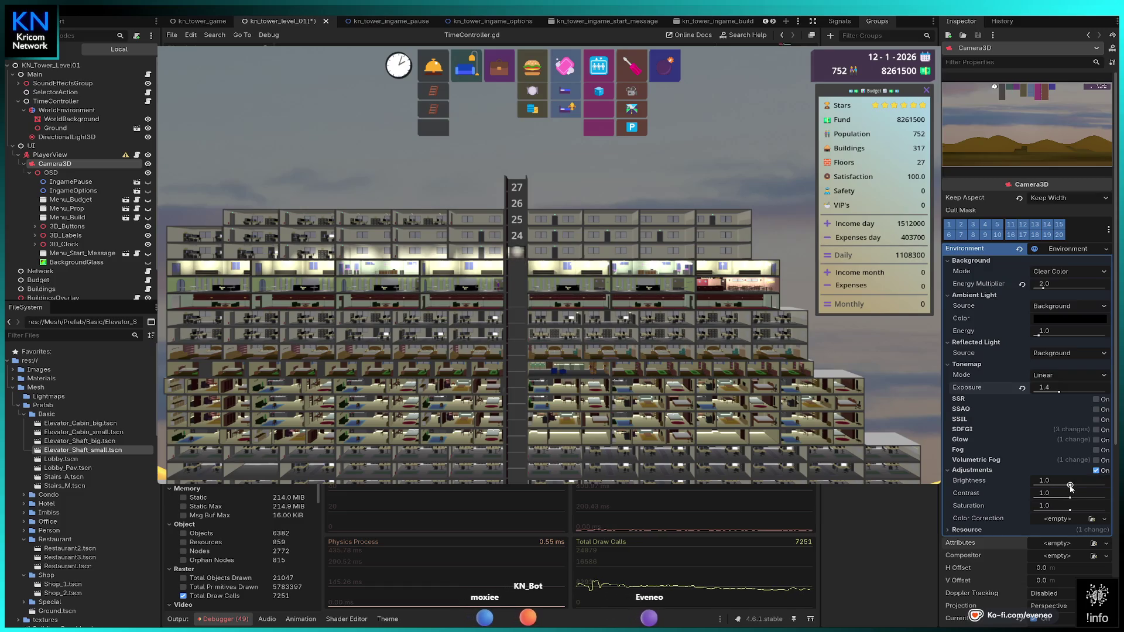
# - Test and undo adjustment brightness, disable adjustments, and reset energy multiplier and exposure to 1.0
pyautogui.moveTo(1071, 486); pyautogui.dragTo(1086, 485)
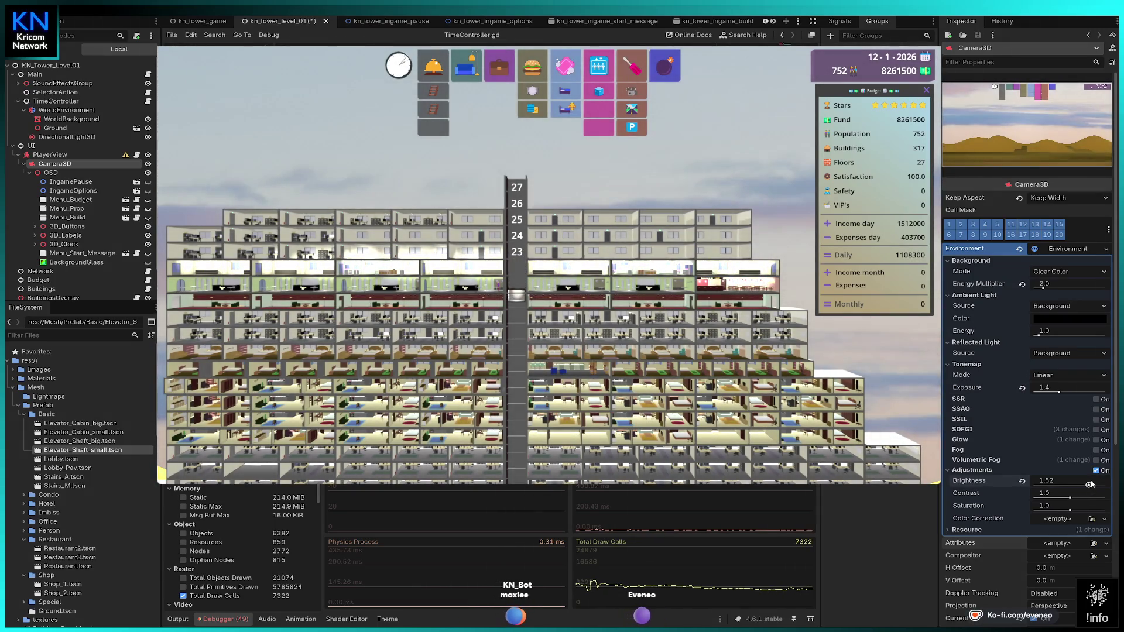
pyautogui.hotkey('ctrl', 'z')
pyautogui.click(1094, 471)
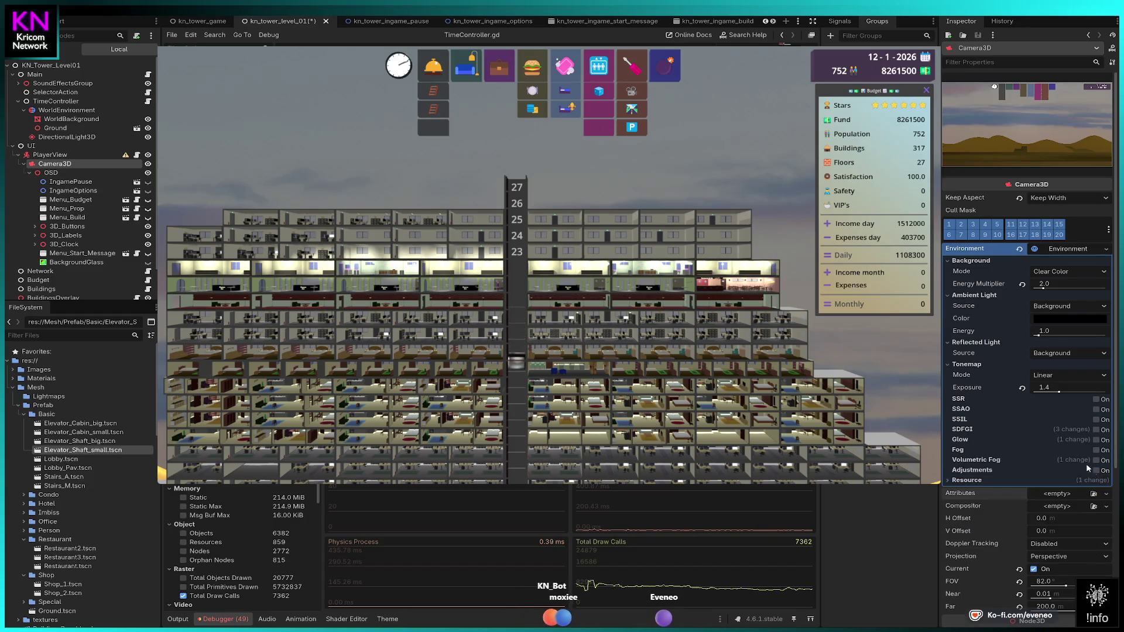
pyautogui.click(1023, 287)
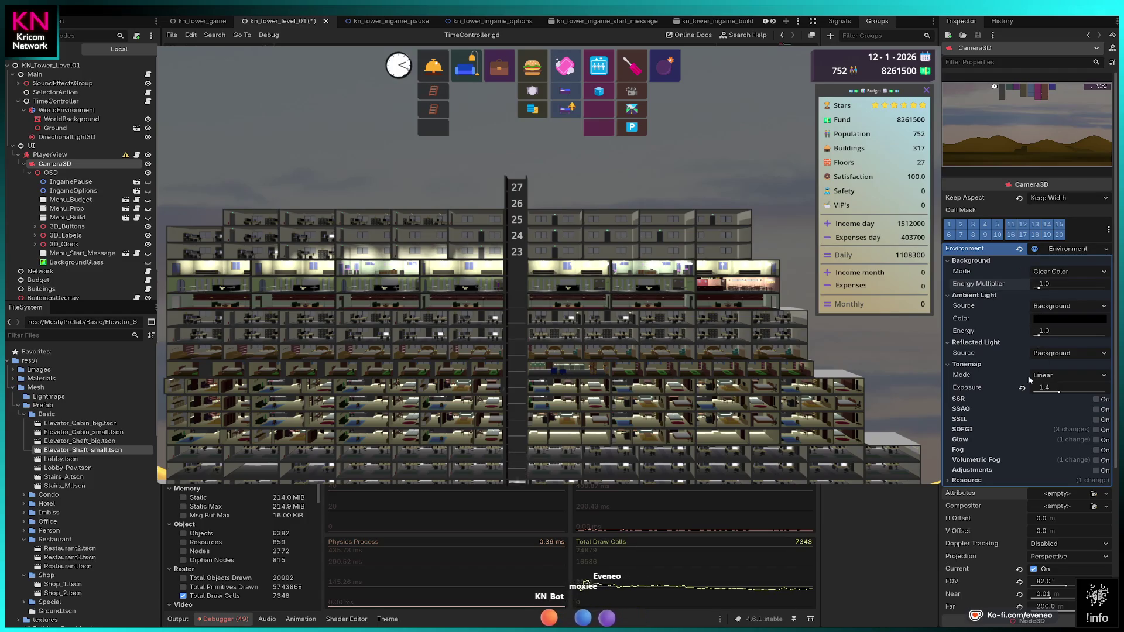
pyautogui.click(1022, 388)
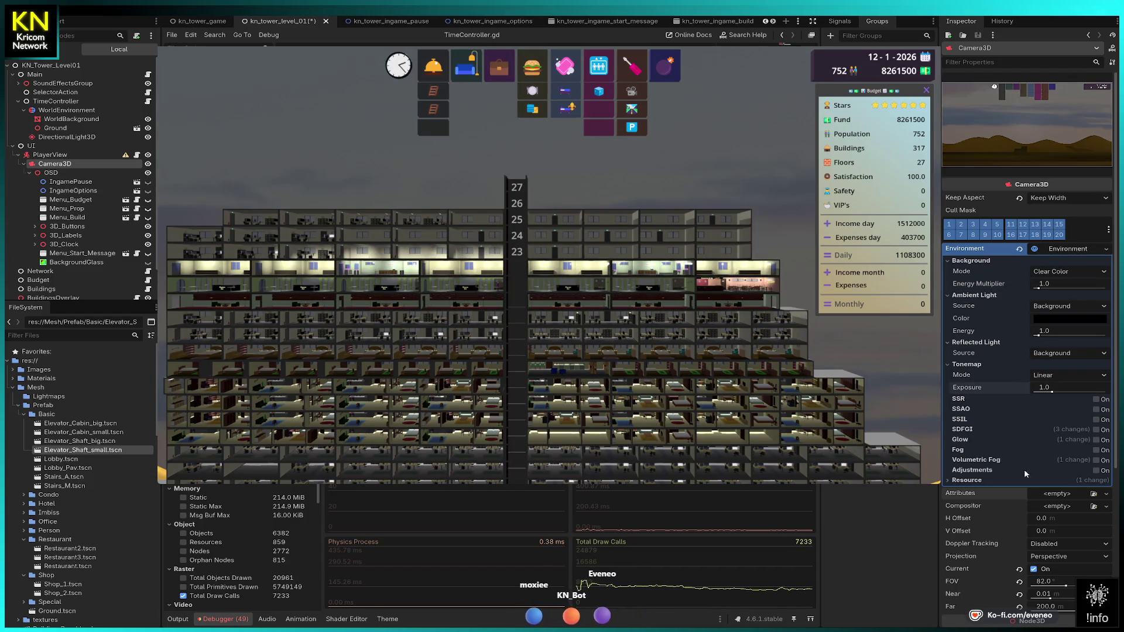
# - Re-enable adjustments and set brightness to about 1.21
pyautogui.click(1095, 470)
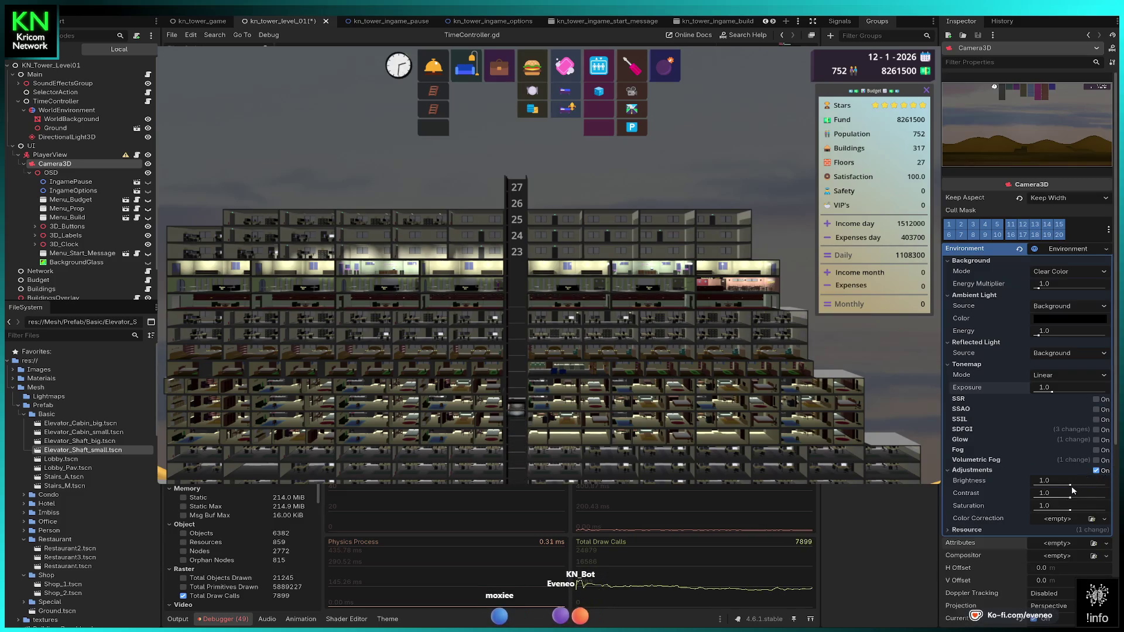
pyautogui.moveTo(1071, 485); pyautogui.dragTo(1082, 485)
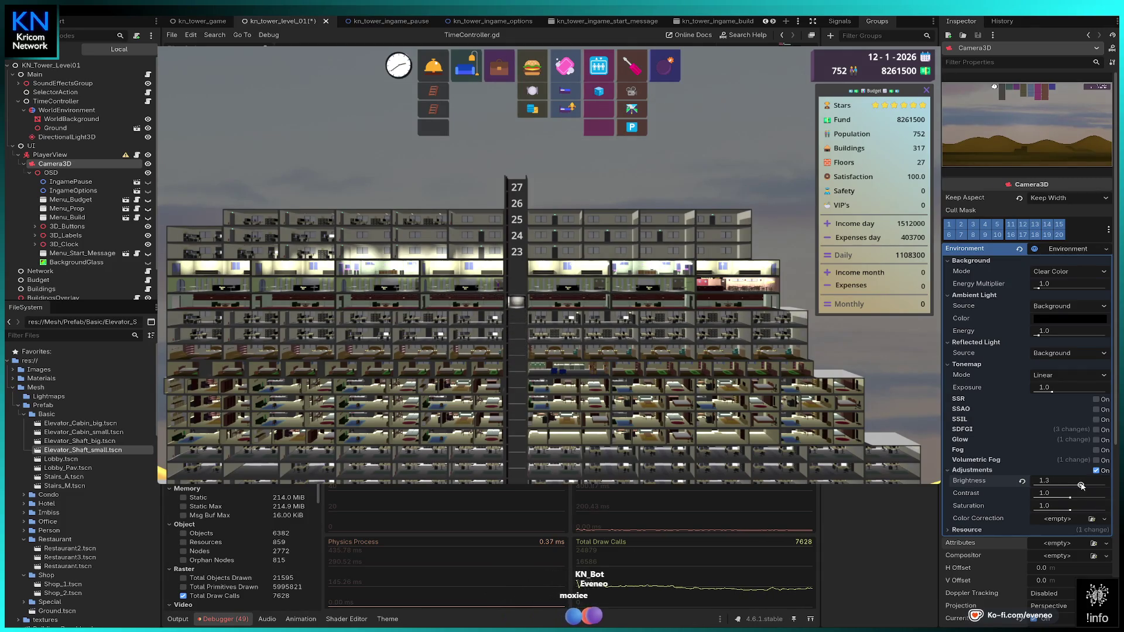
pyautogui.moveTo(1082, 485); pyautogui.dragTo(1067, 488)
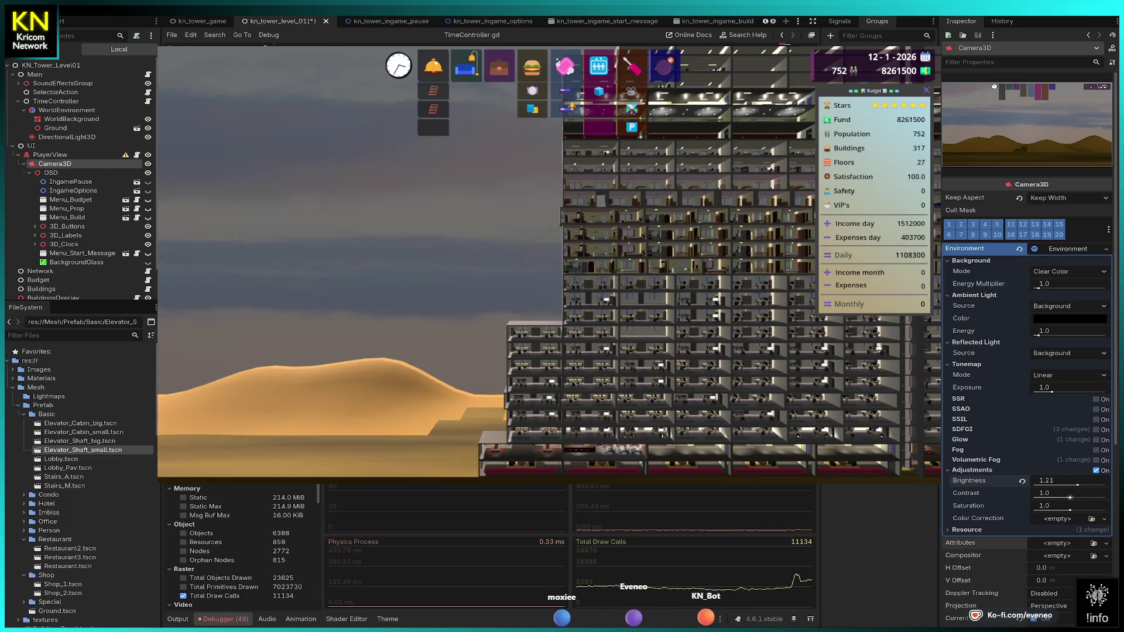
# - Try higher brightness and lower saturation, reverting both to 1.0
pyautogui.moveTo(1077, 485)
pyautogui.mouseDown()
pyautogui.moveTo(1087, 486)
pyautogui.moveTo(1065, 480)
pyautogui.mouseUp()
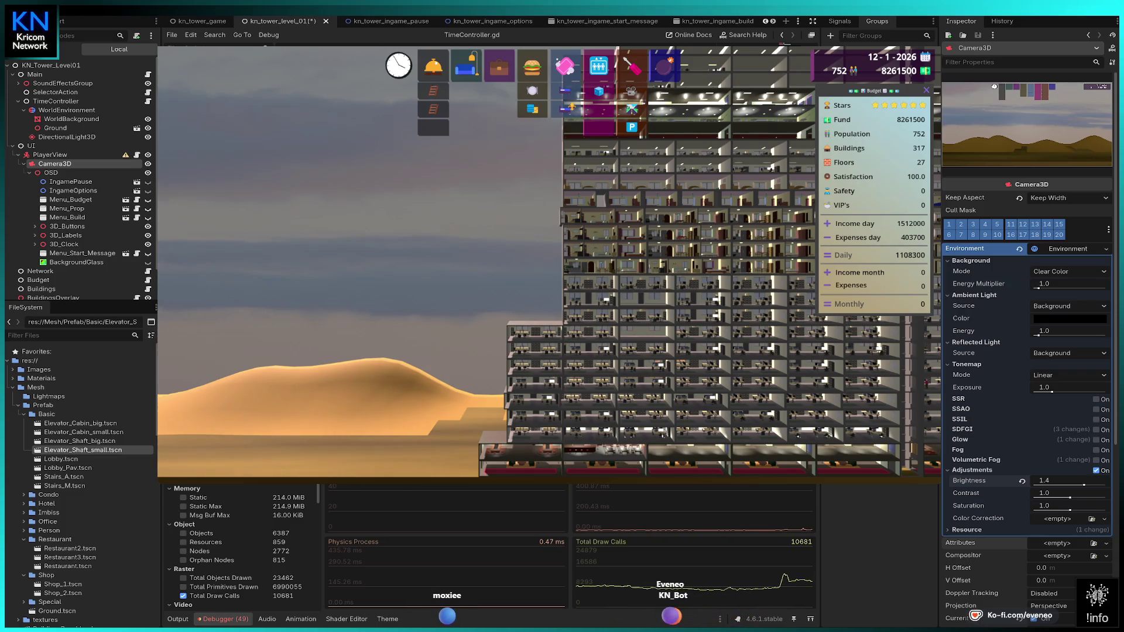
pyautogui.click(1022, 481)
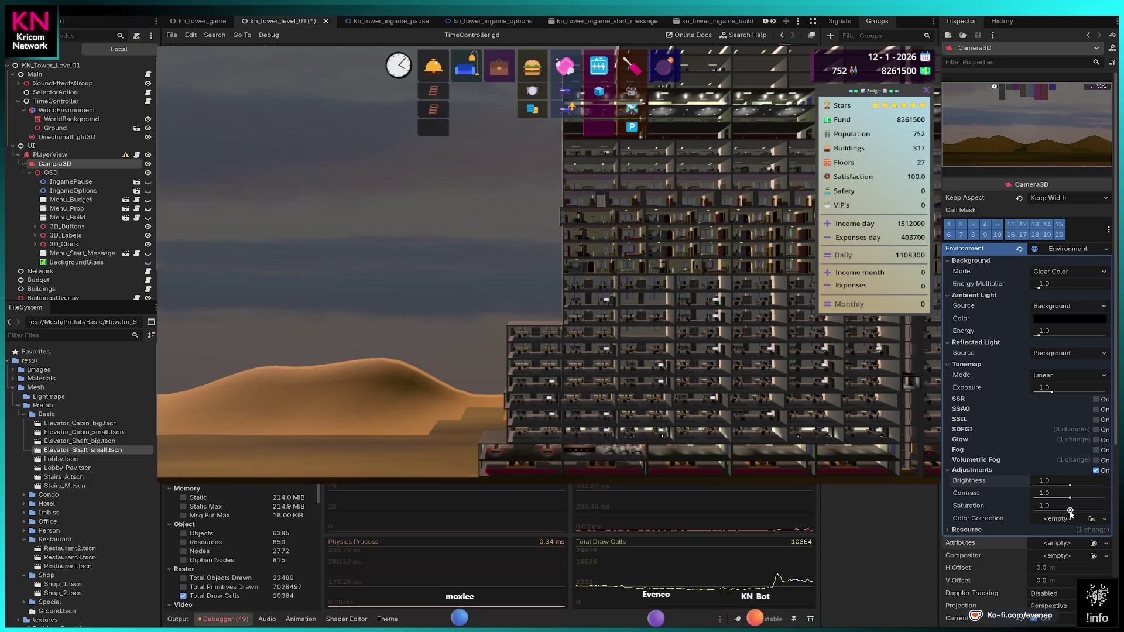
pyautogui.moveTo(1071, 511); pyautogui.dragTo(1029, 517)
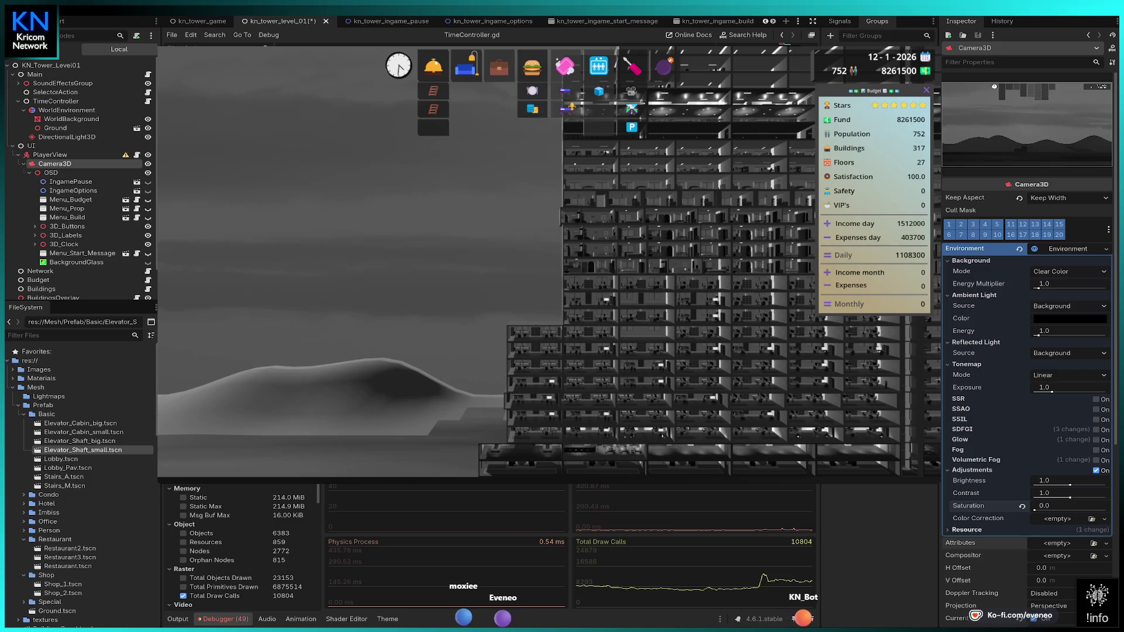
pyautogui.click(1022, 506)
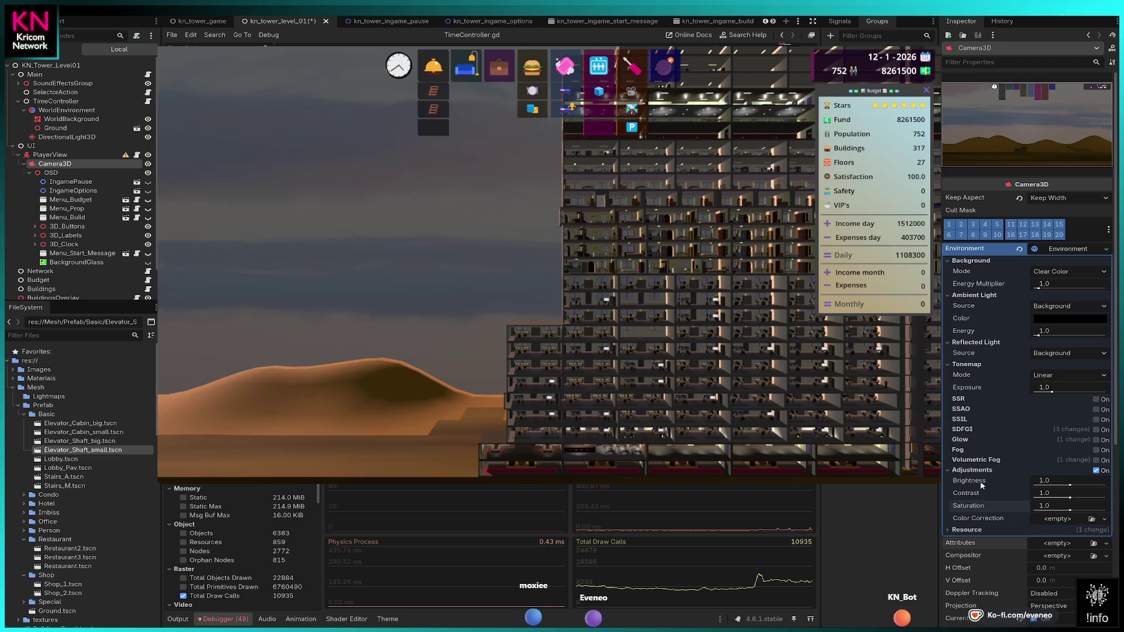
# - Set brightness to 1.2, then select a condo room in the game to view its information
pyautogui.click(1050, 480)
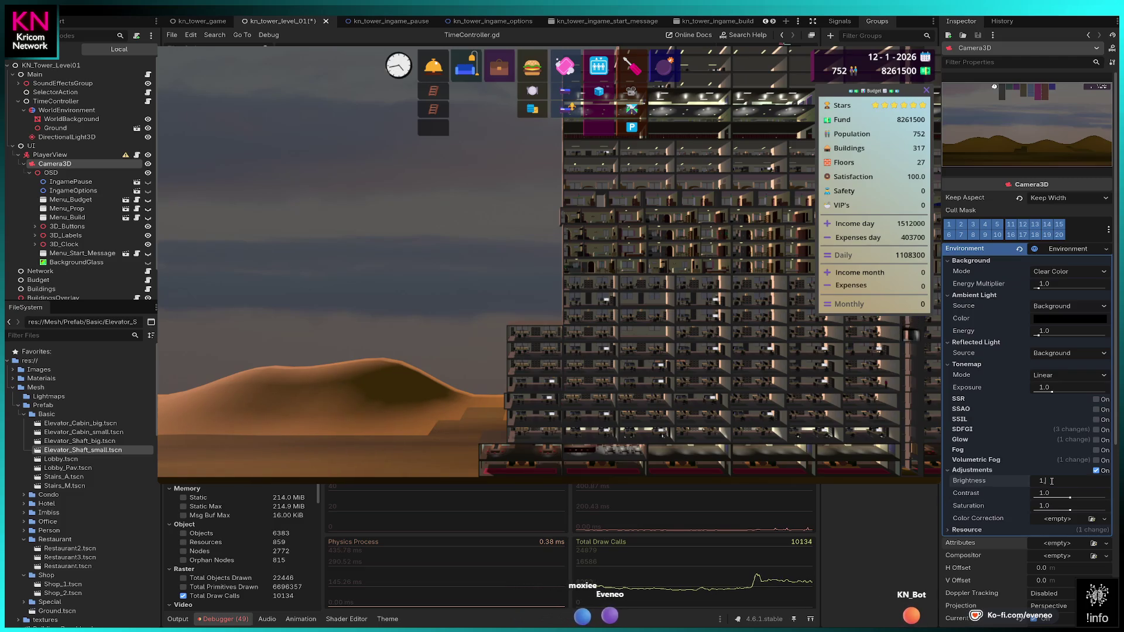
pyautogui.write('1.1')
pyautogui.press('Return')
pyautogui.click(1051, 482)
pyautogui.write('1.2')
pyautogui.press('Return')
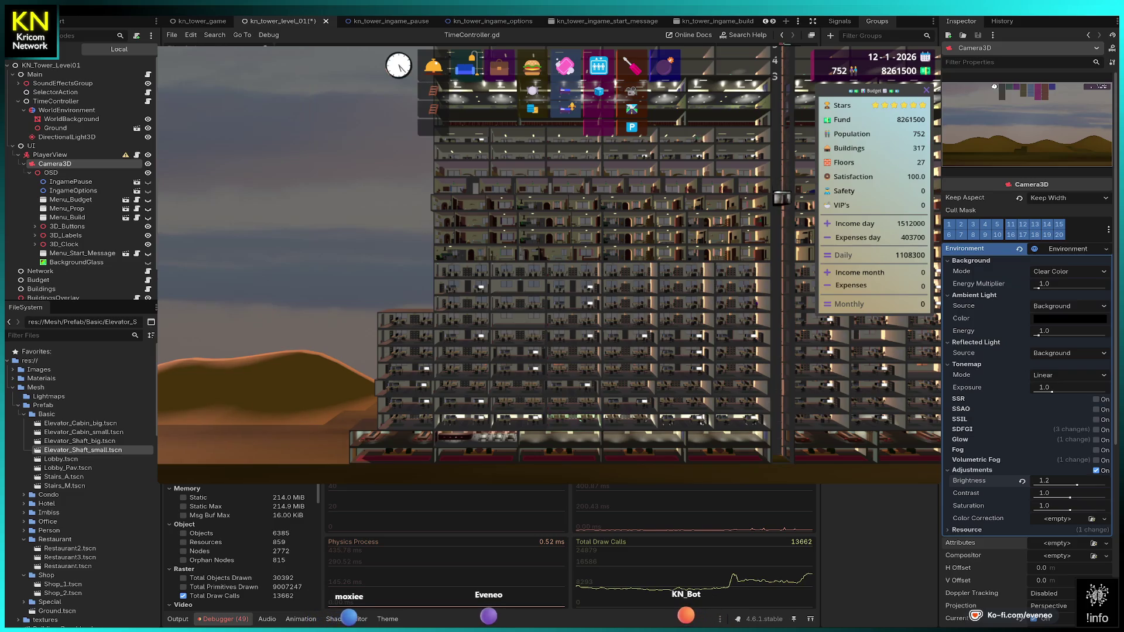
pyautogui.click(561, 253)
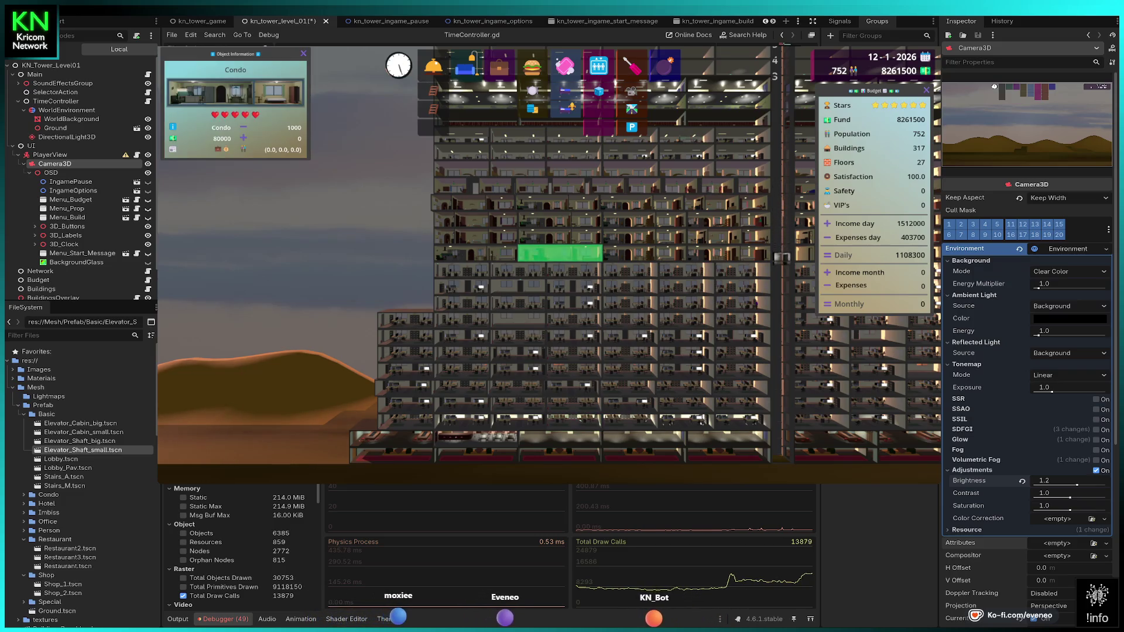
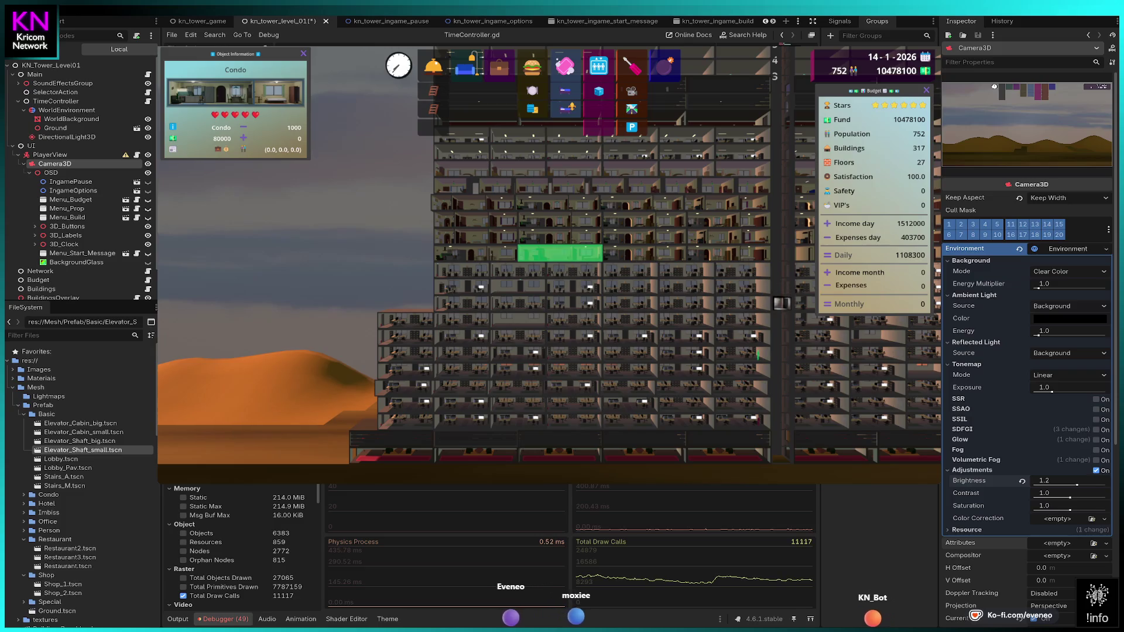
# - Pan the running game's camera right across the 27-floor tower
pyautogui.press('Right')
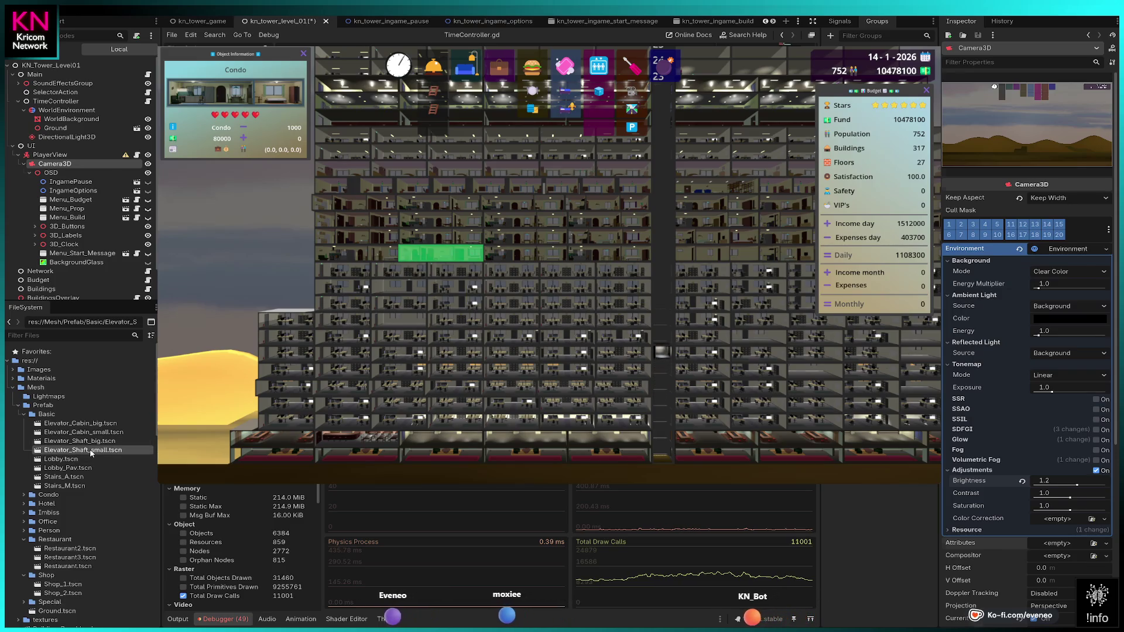
# - Open Elevator_Shaft_small.tscn and lower its Label3D Render Priority from 1 to 0
pyautogui.doubleClick(83, 449)
pyautogui.click(38, 101)
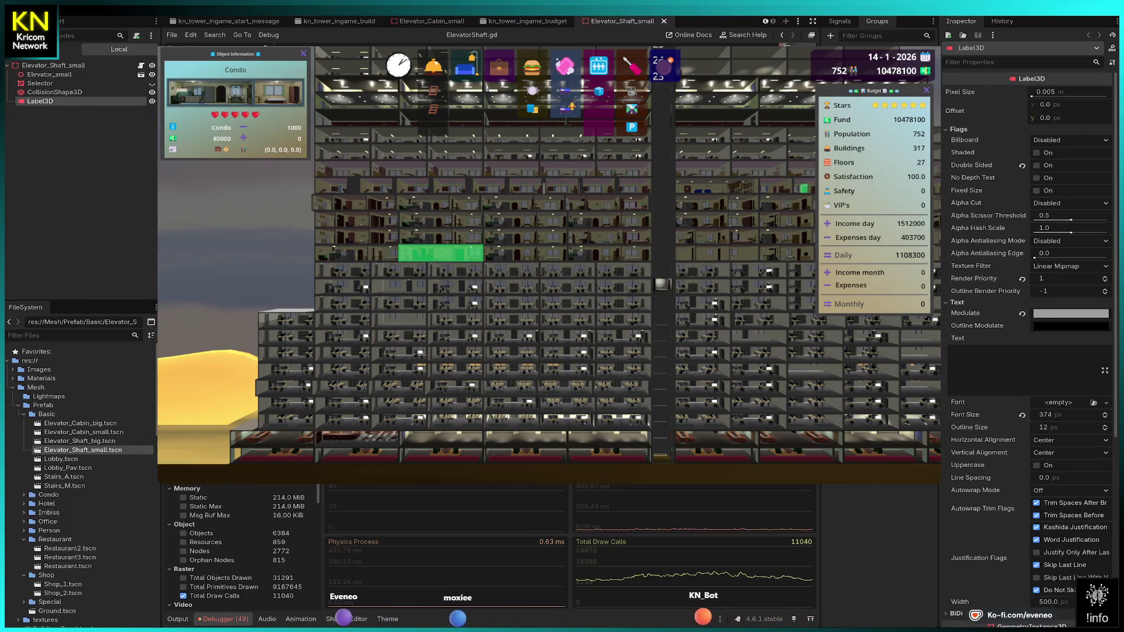
pyautogui.click(1105, 281)
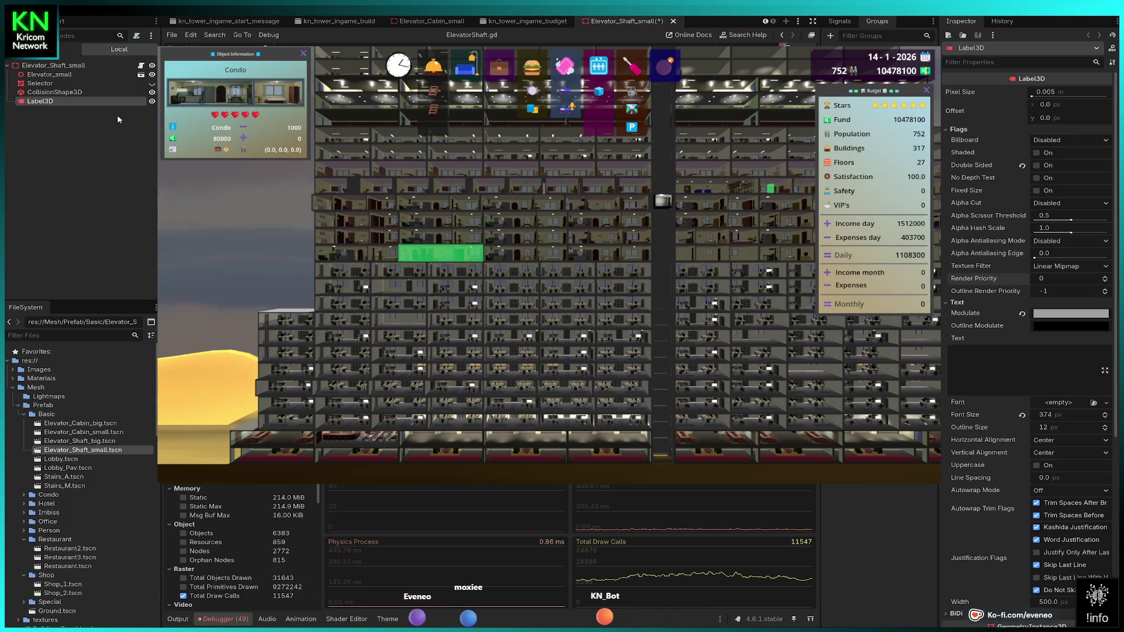
# - Review Elevator_small's visibility, transform and process settings, then return to the shaft root in the 3D view
pyautogui.click(49, 76)
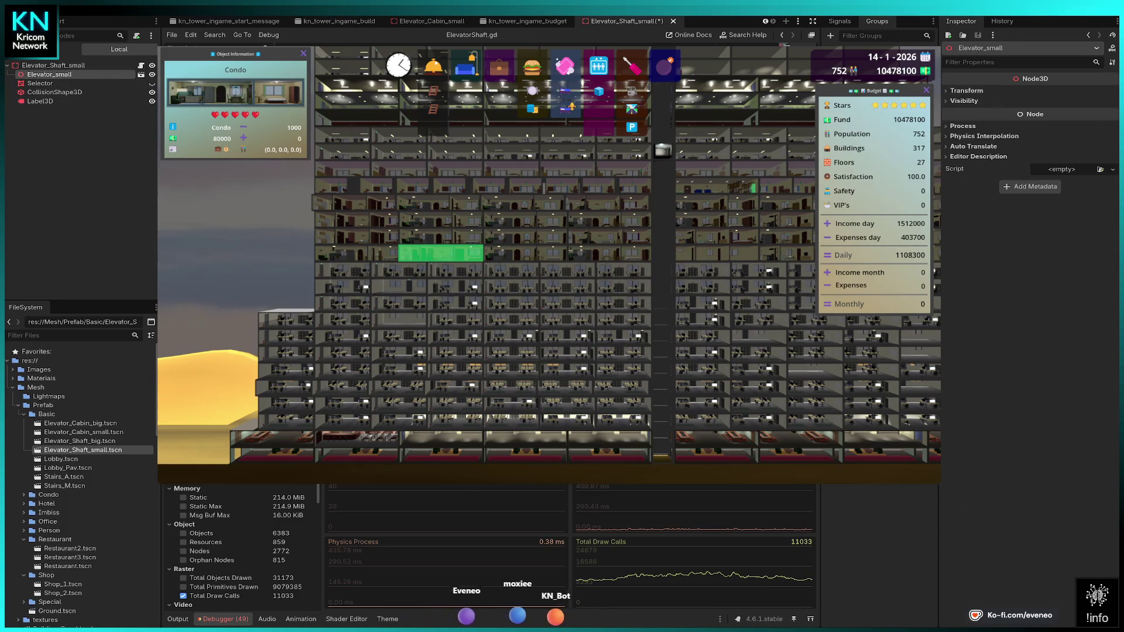
pyautogui.click(965, 100)
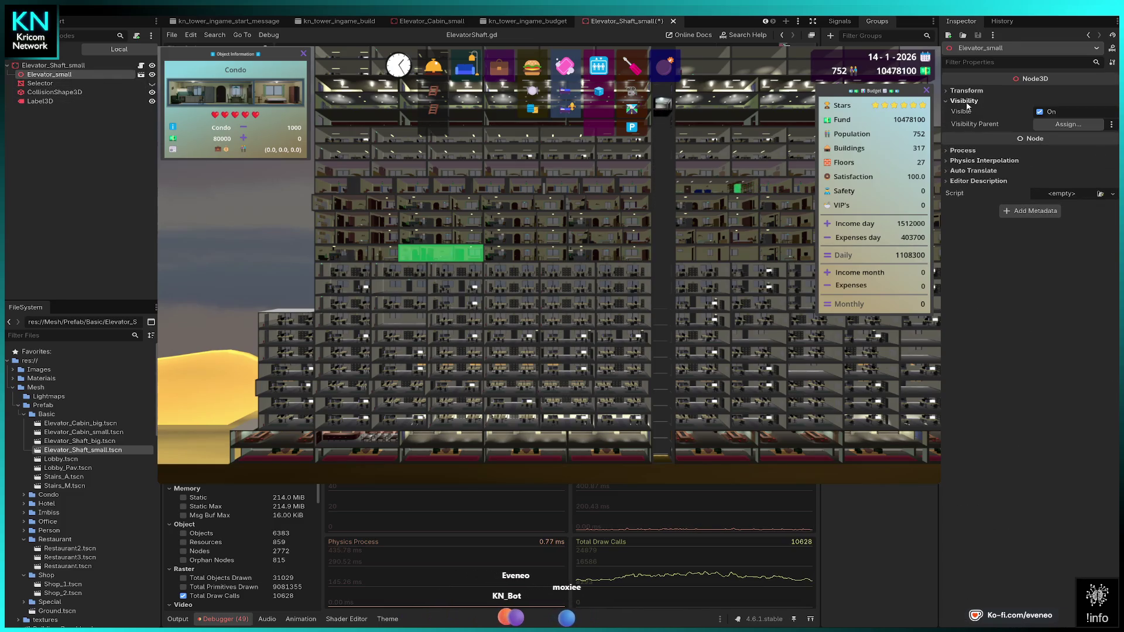
pyautogui.click(966, 101)
pyautogui.click(971, 127)
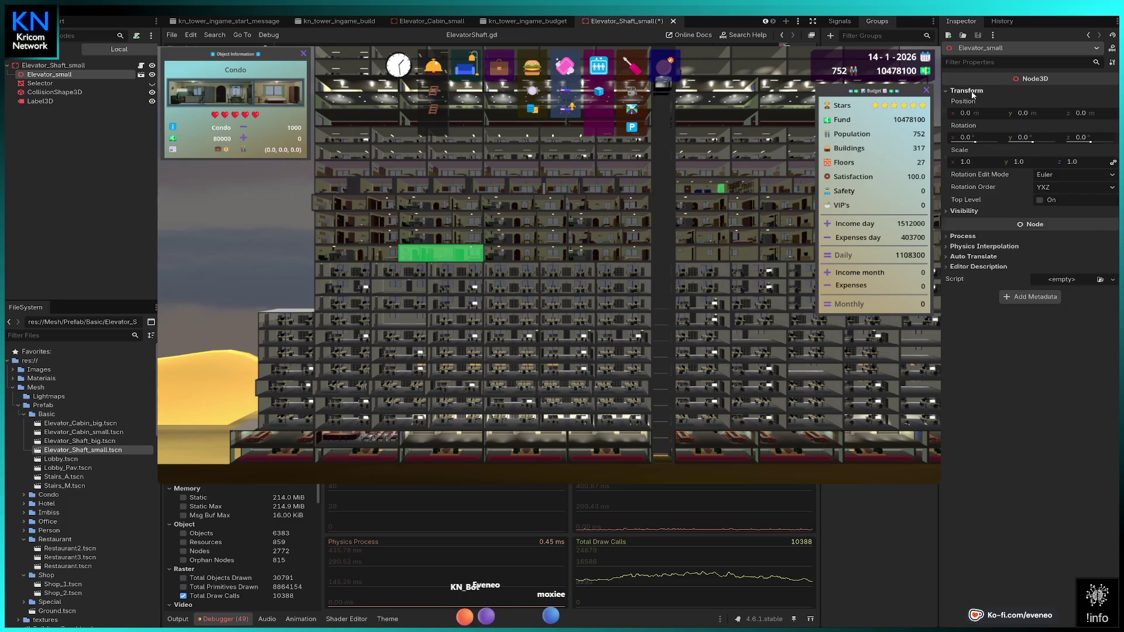
pyautogui.click(974, 129)
pyautogui.click(974, 129)
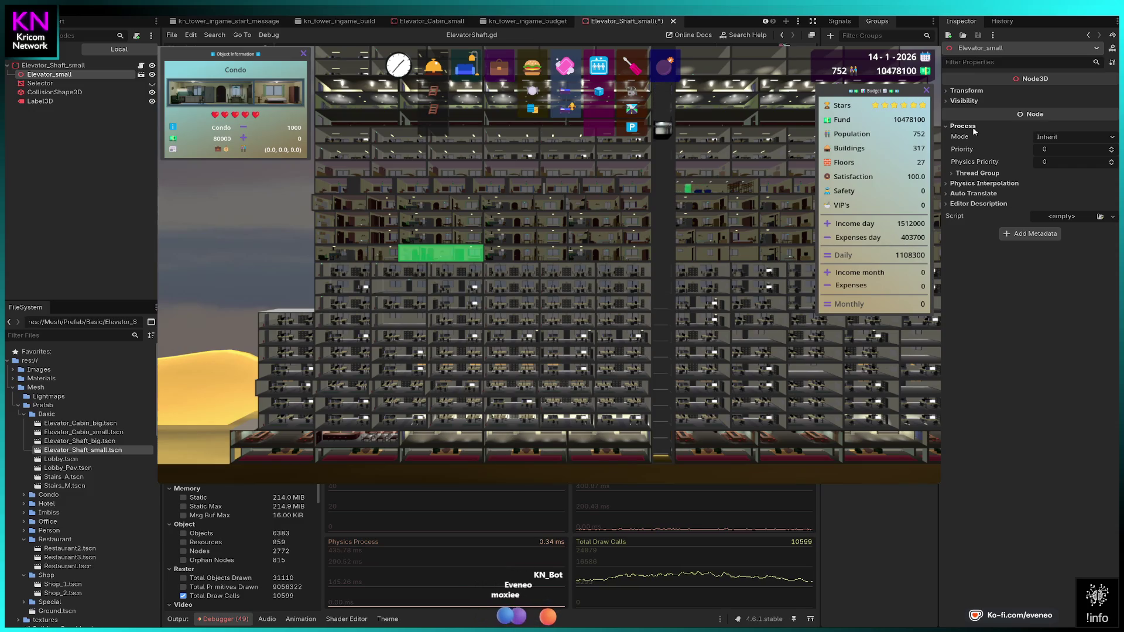
pyautogui.click(974, 129)
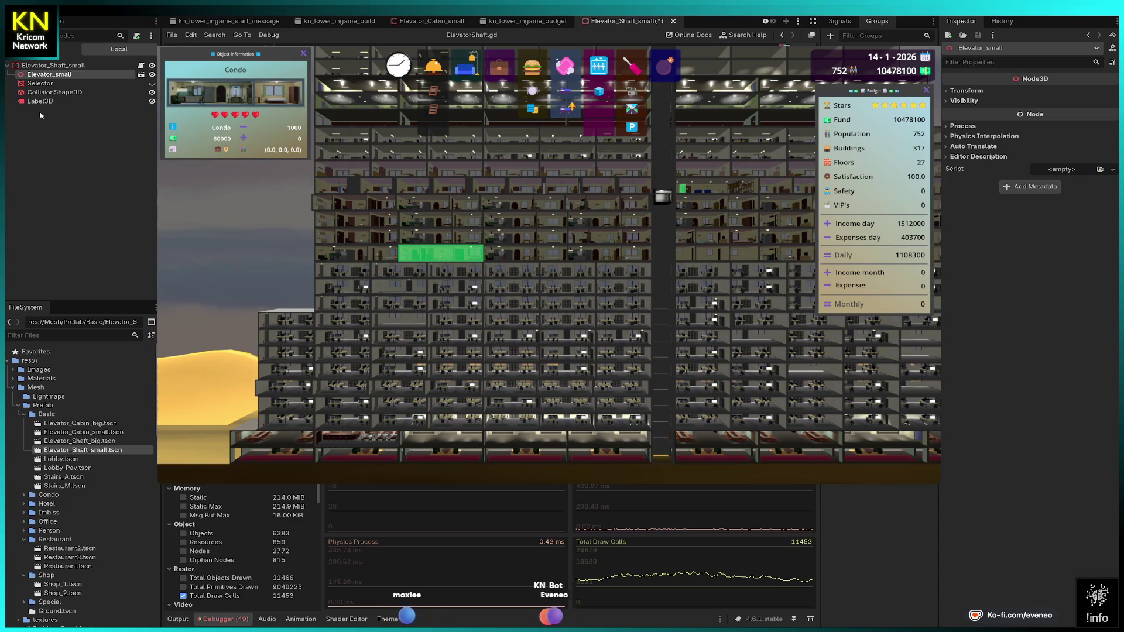
pyautogui.hotkey('ctrl', 'F2')
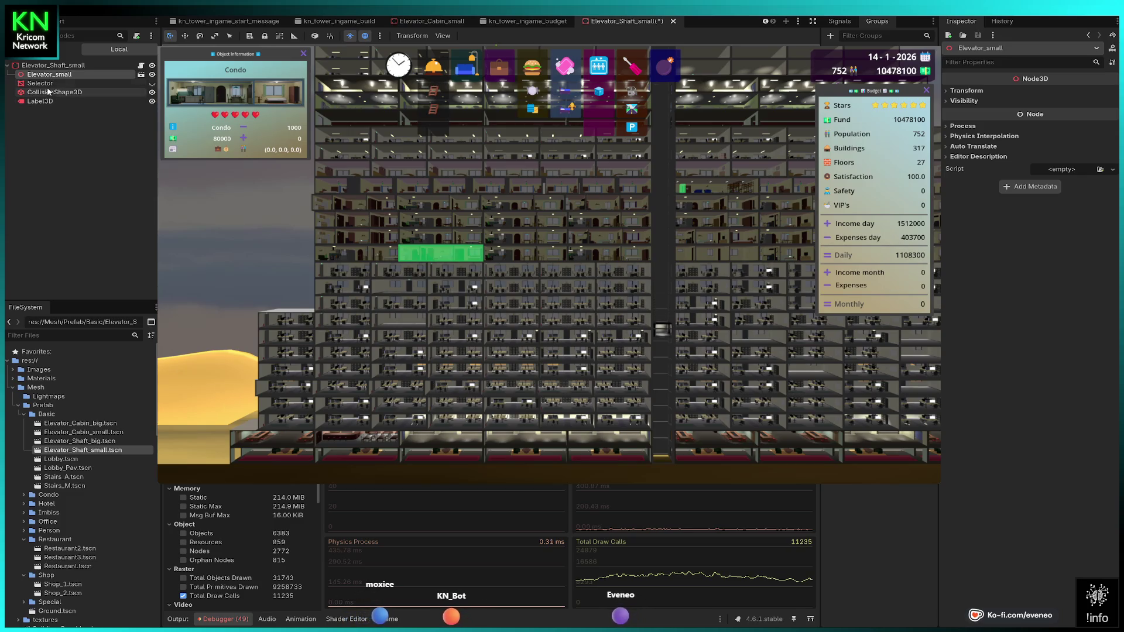
pyautogui.click(49, 65)
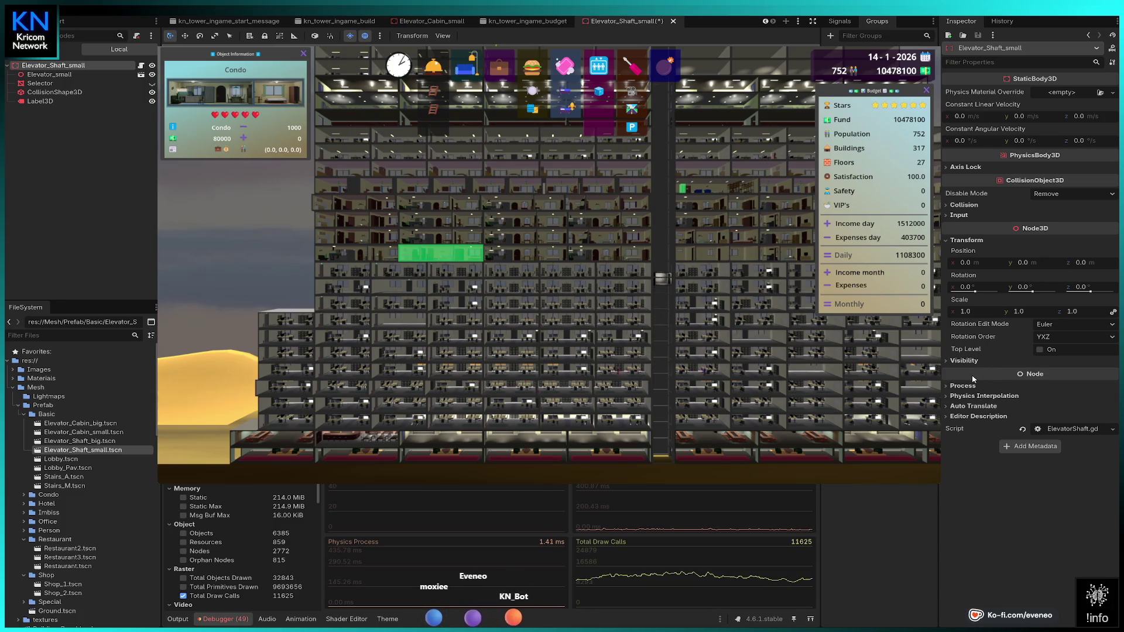
# - Turn on Top Level for the shaft root and check the Label3D's visibility settings
pyautogui.click(1041, 349)
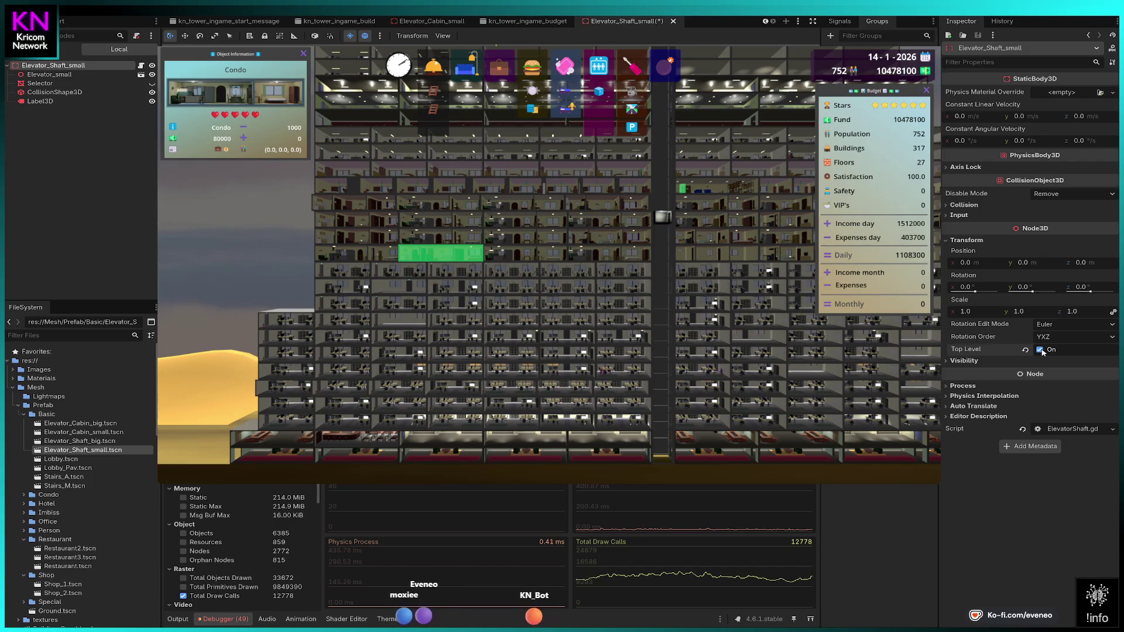
pyautogui.click(40, 102)
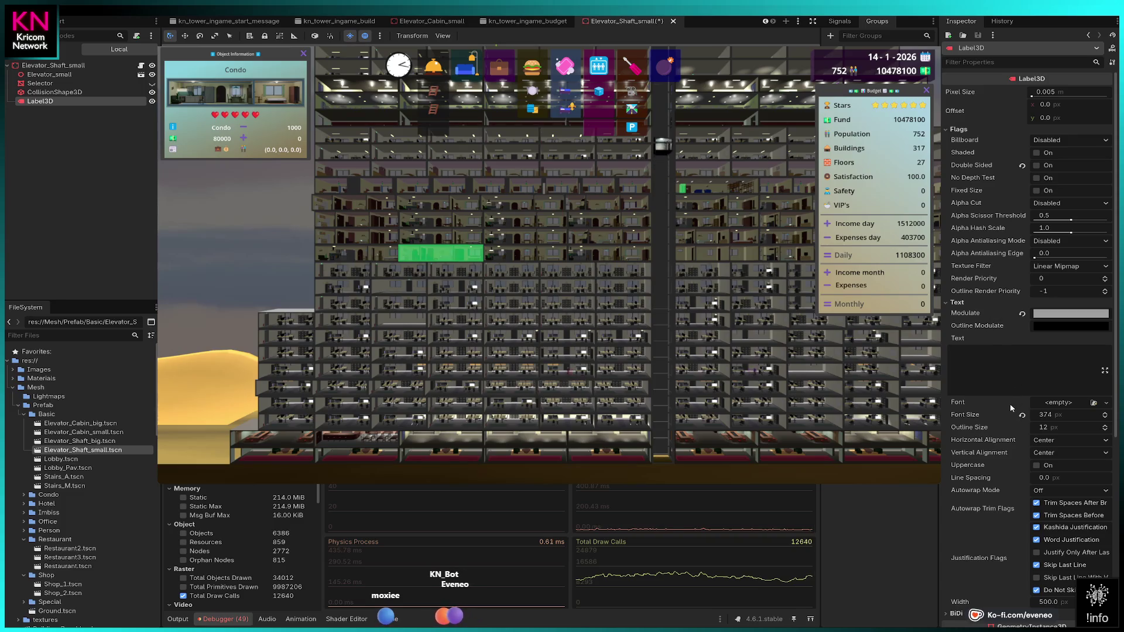
pyautogui.scroll(-5, 996, 449)
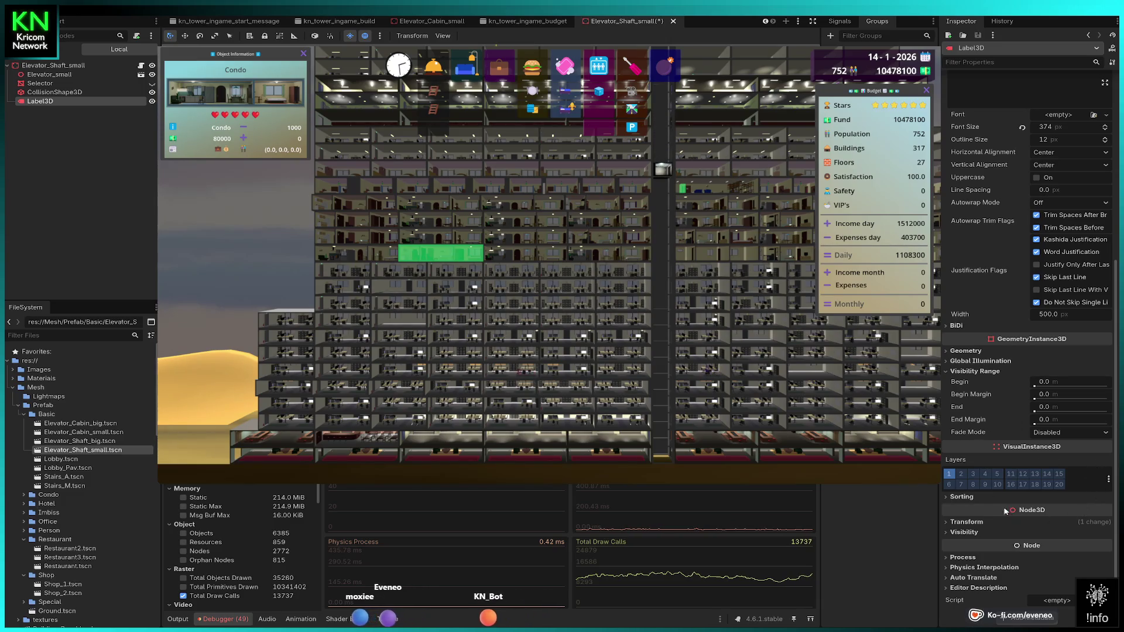
pyautogui.click(972, 532)
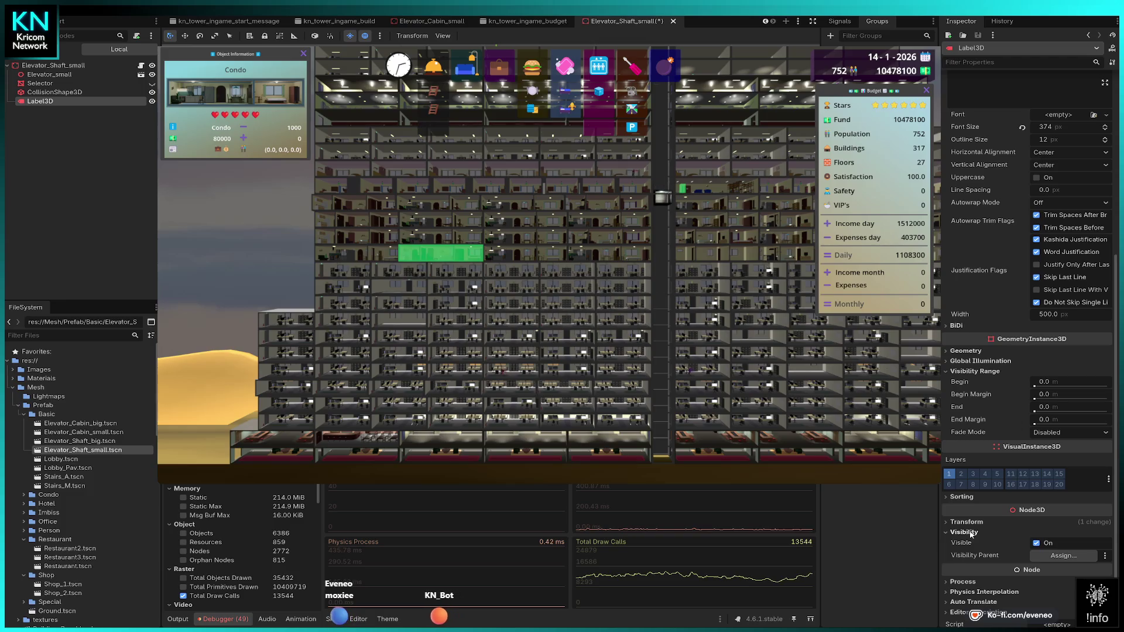
pyautogui.click(970, 533)
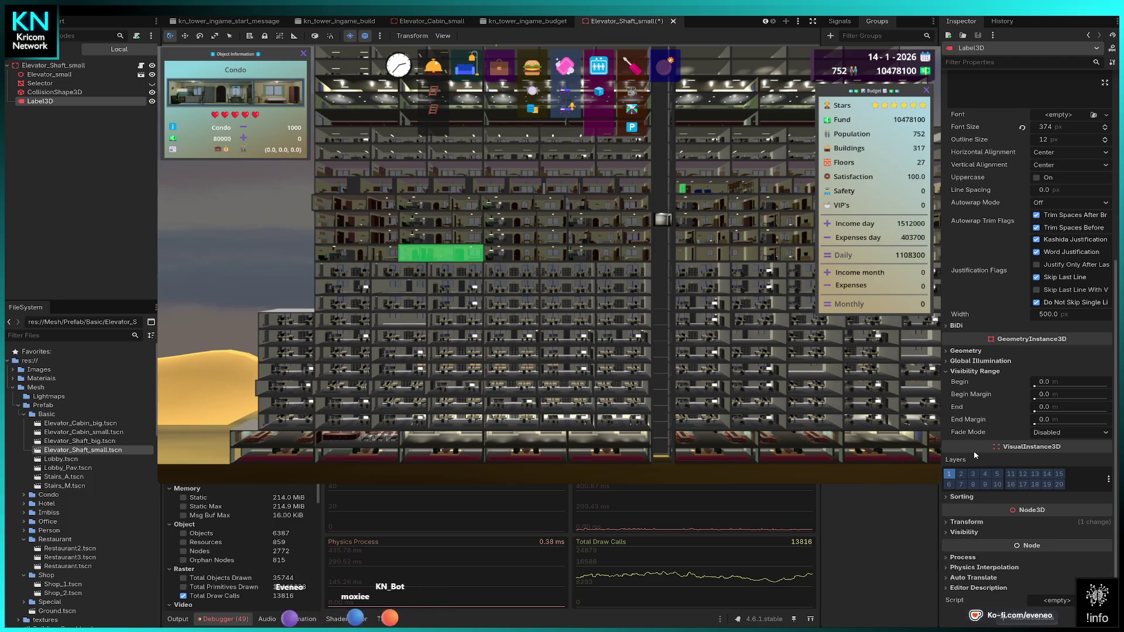
pyautogui.scroll(5, 1010, 342)
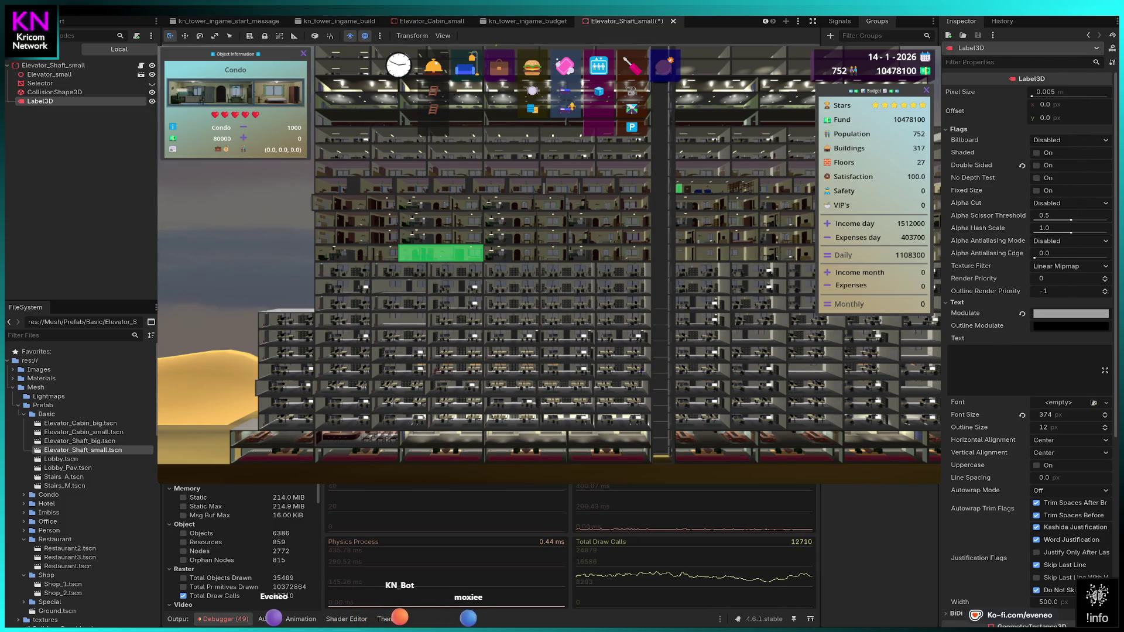
# - Review Elevator_small's transform, process and visibility settings, then select the Selector mesh
pyautogui.click(49, 74)
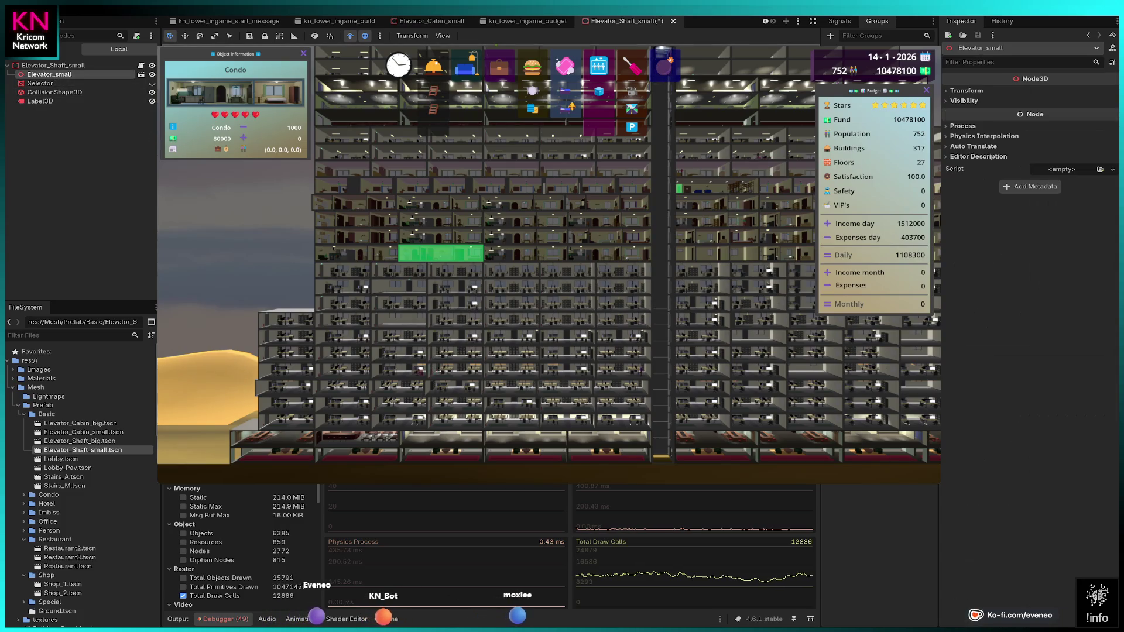
pyautogui.click(973, 92)
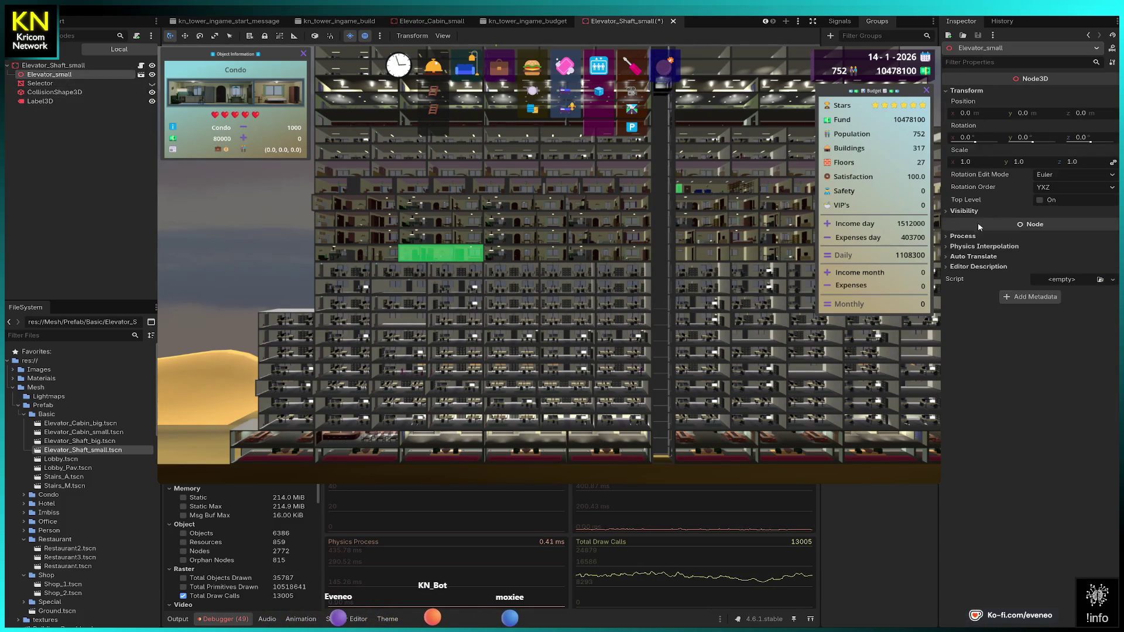
pyautogui.click(968, 238)
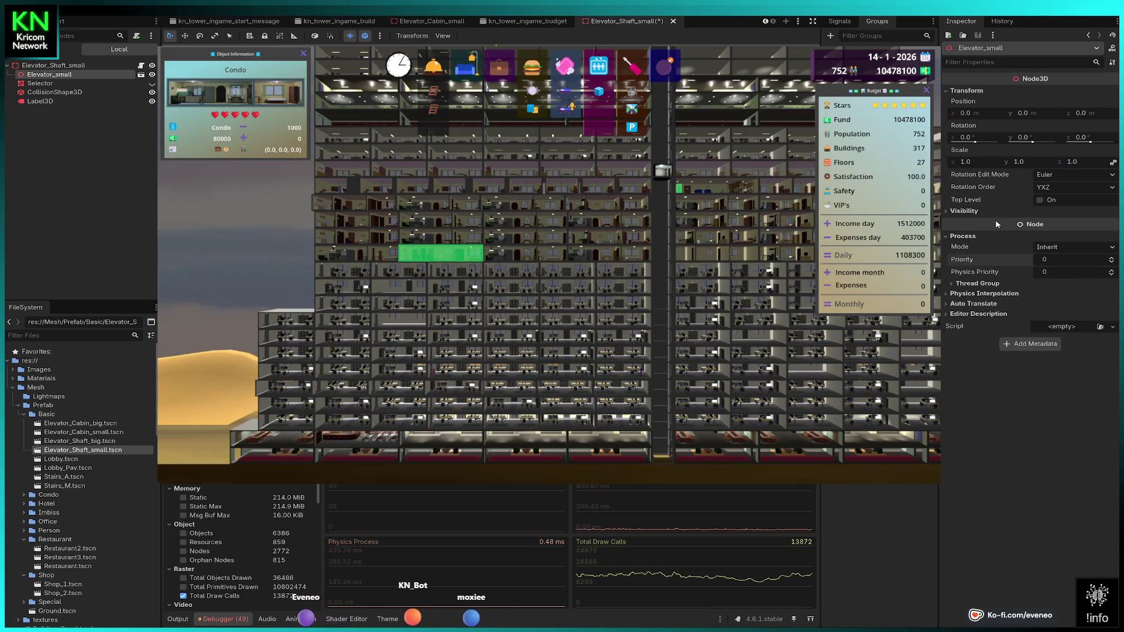
pyautogui.click(975, 212)
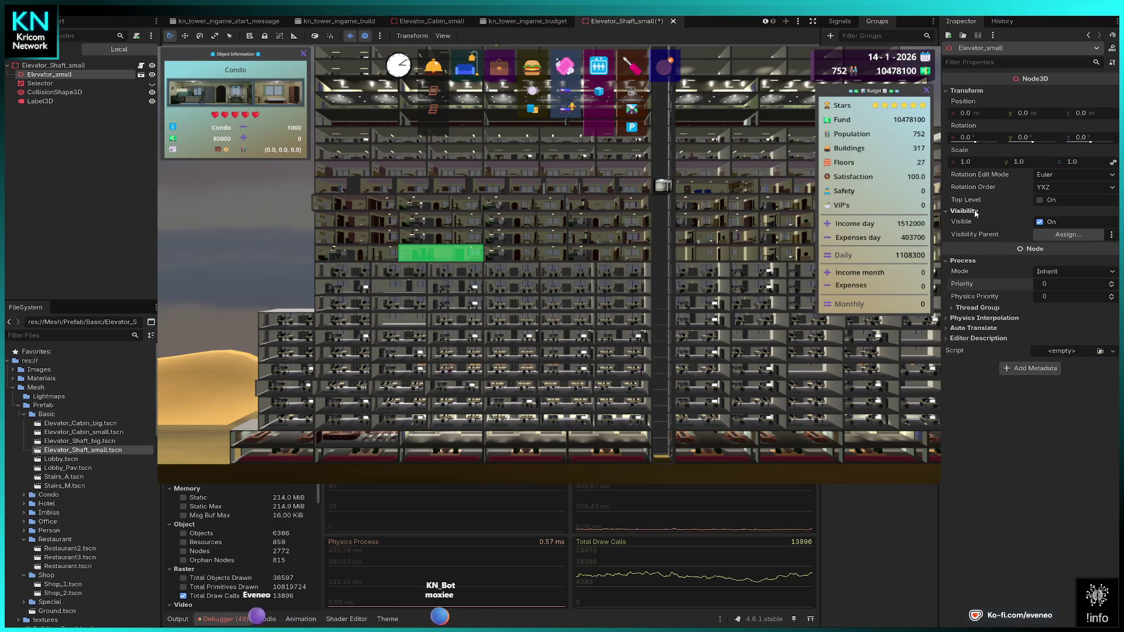
pyautogui.click(43, 84)
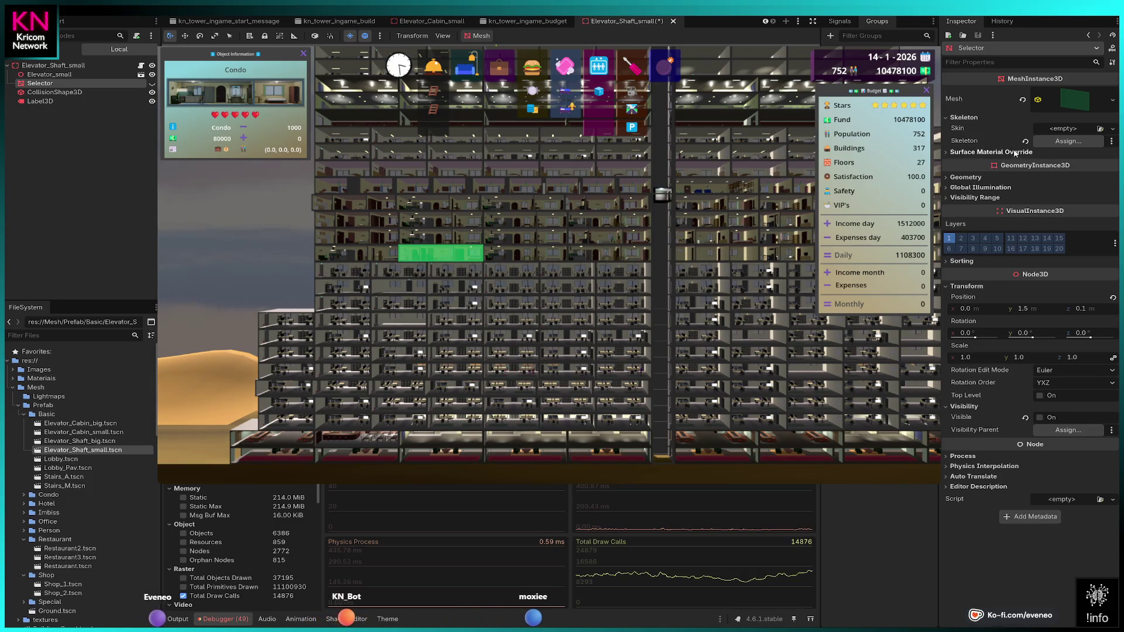
# - Check the Selector's box mesh, then open the Elevator_small scene in its own tab
pyautogui.click(1074, 100)
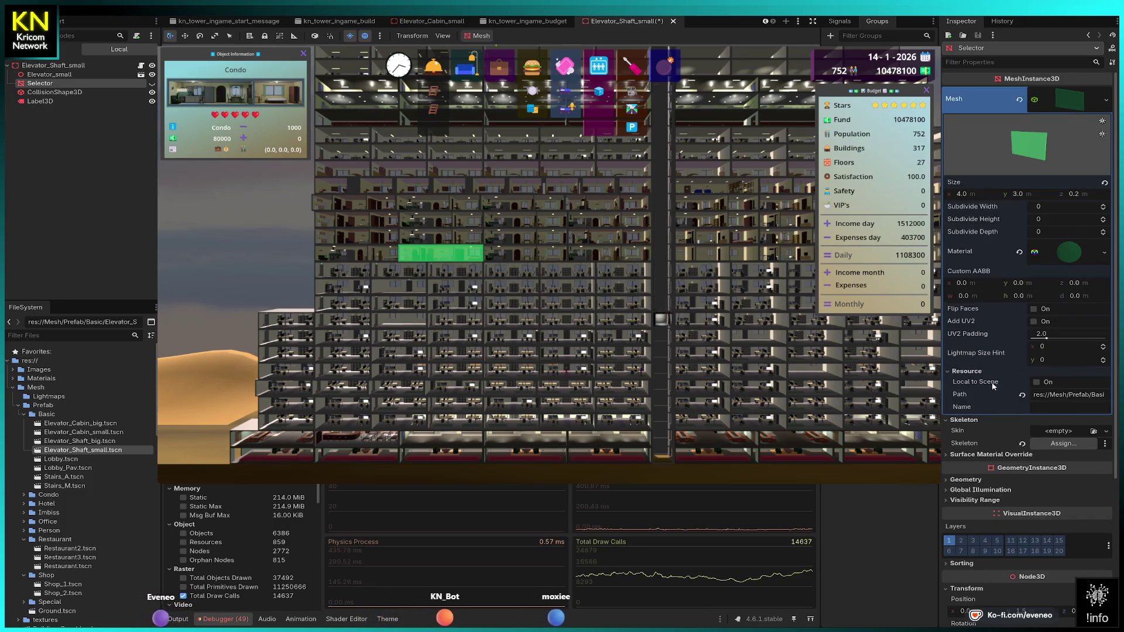
pyautogui.press('Down')
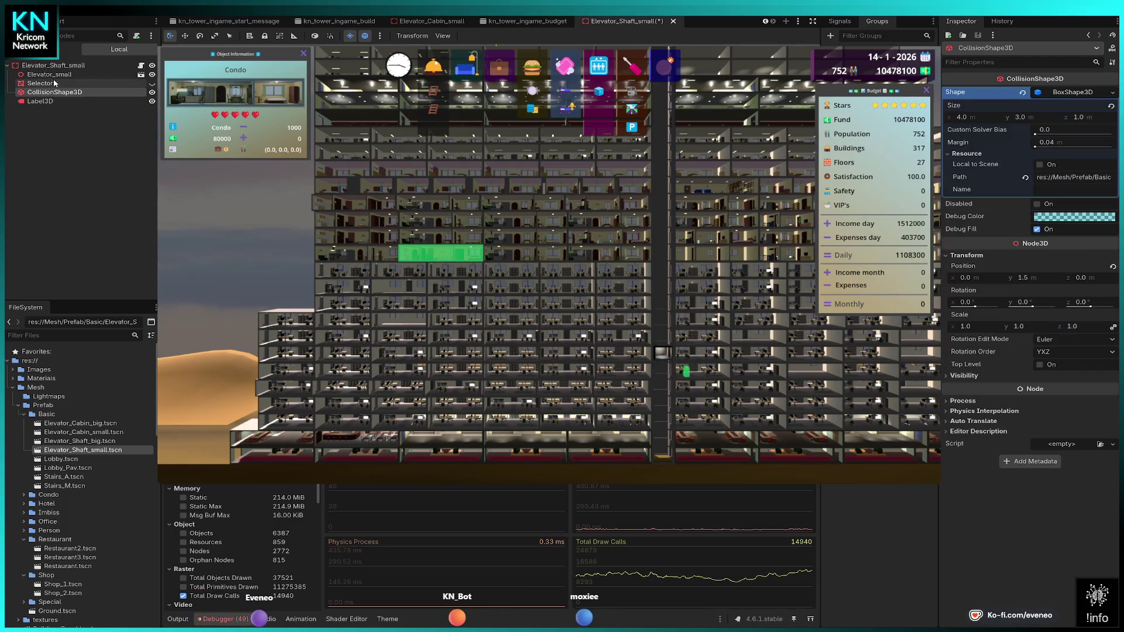
pyautogui.click(61, 76)
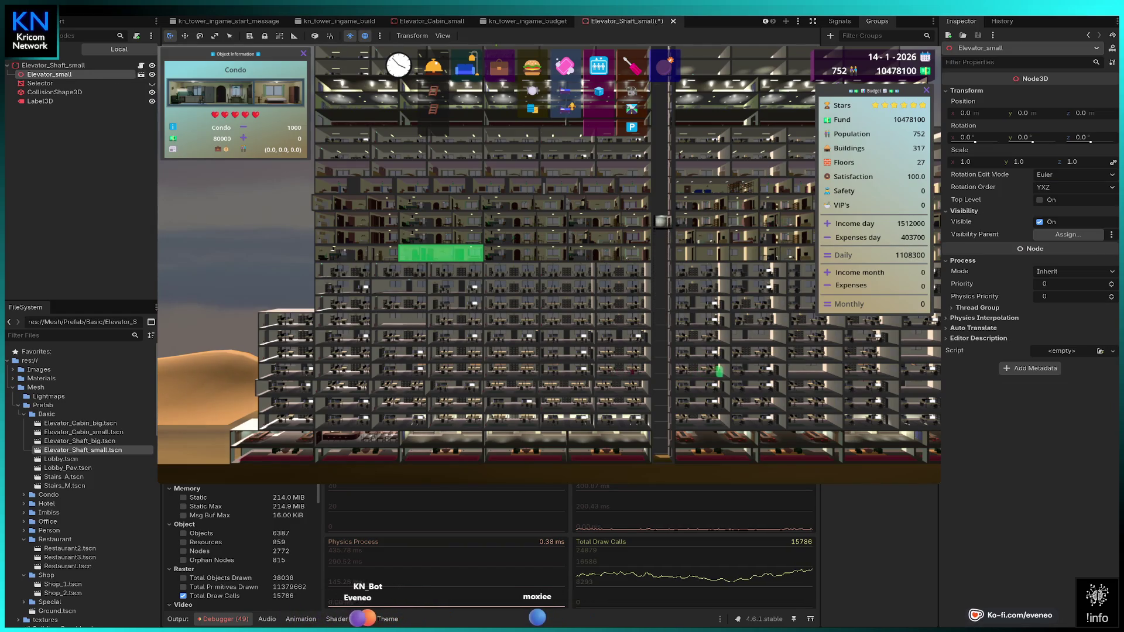
pyautogui.click(140, 74)
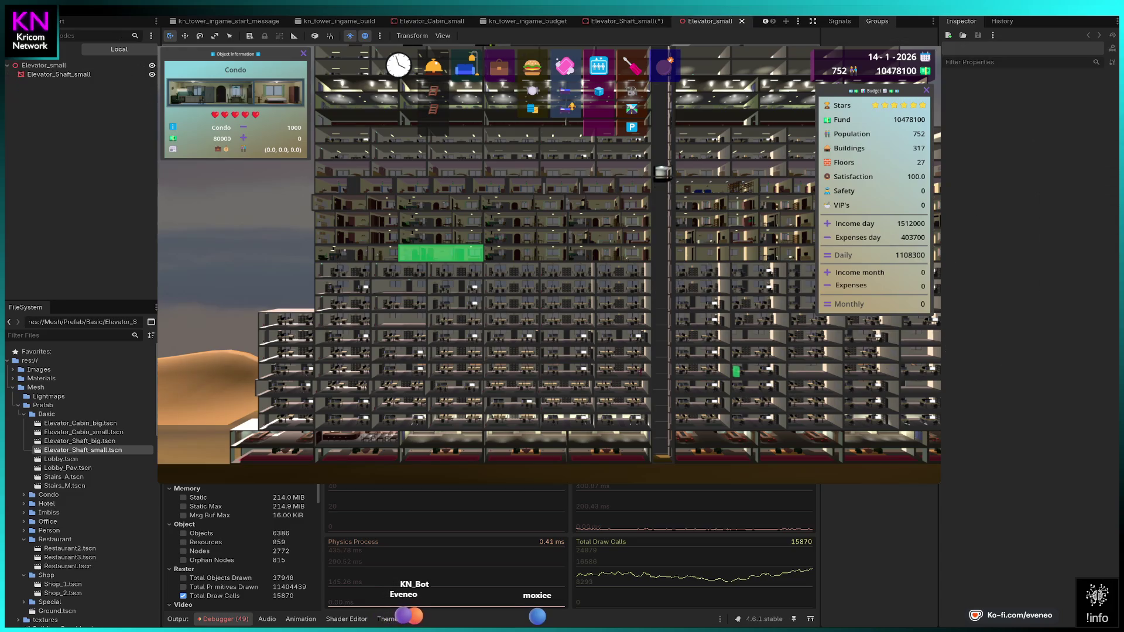
# - Look over the elevator mesh's geometry, skeleton and material override slots, then close Elevator_small
pyautogui.click(87, 74)
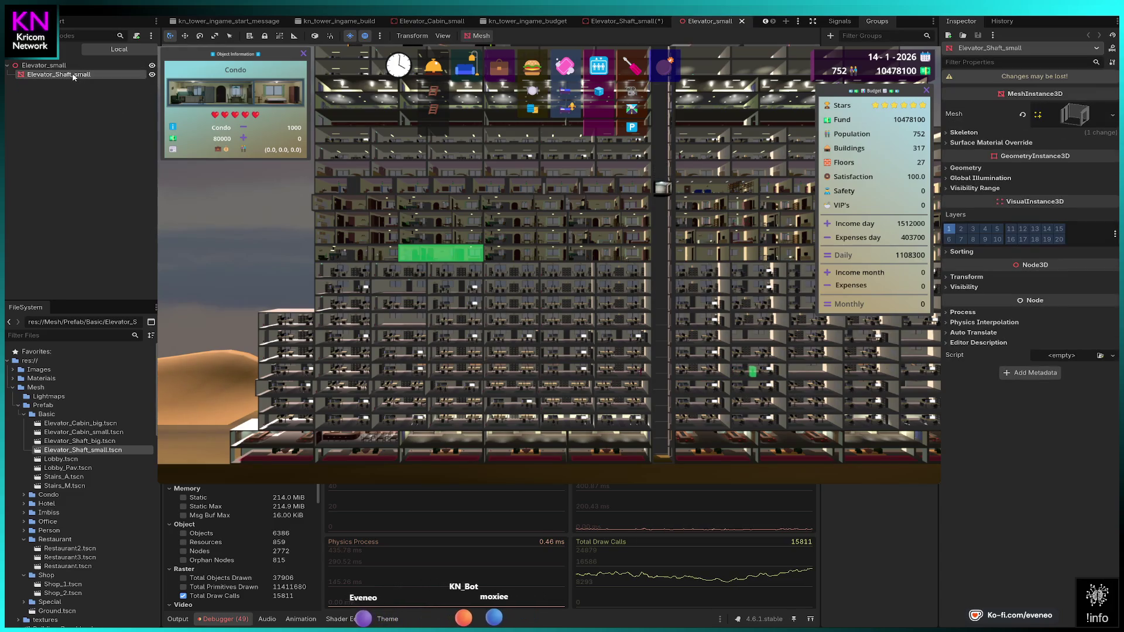
pyautogui.click(966, 168)
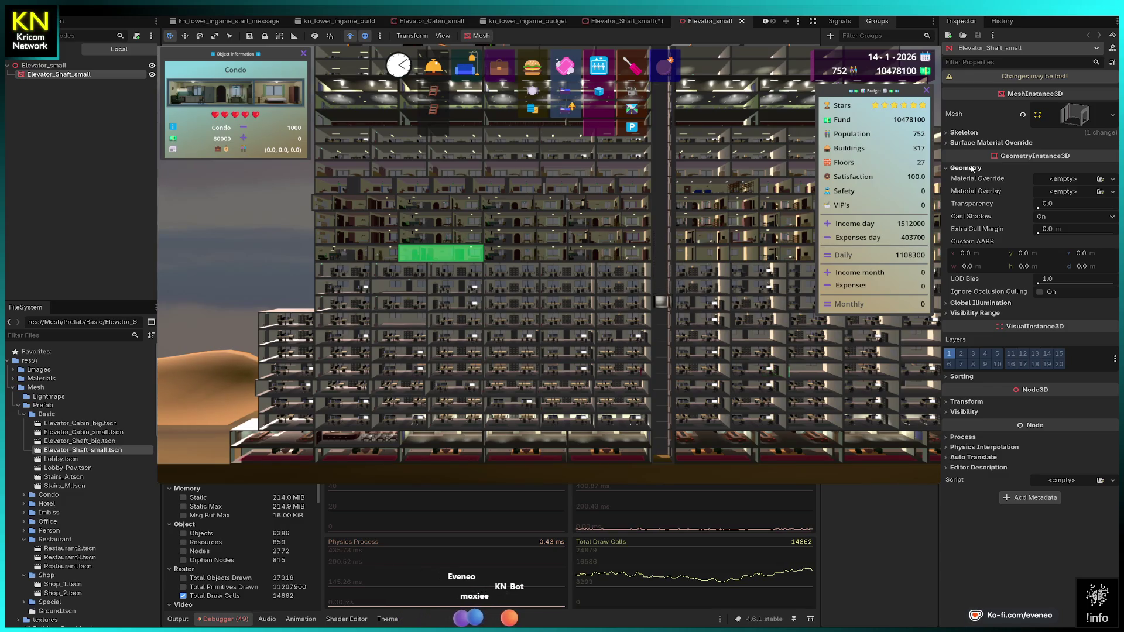
pyautogui.click(965, 133)
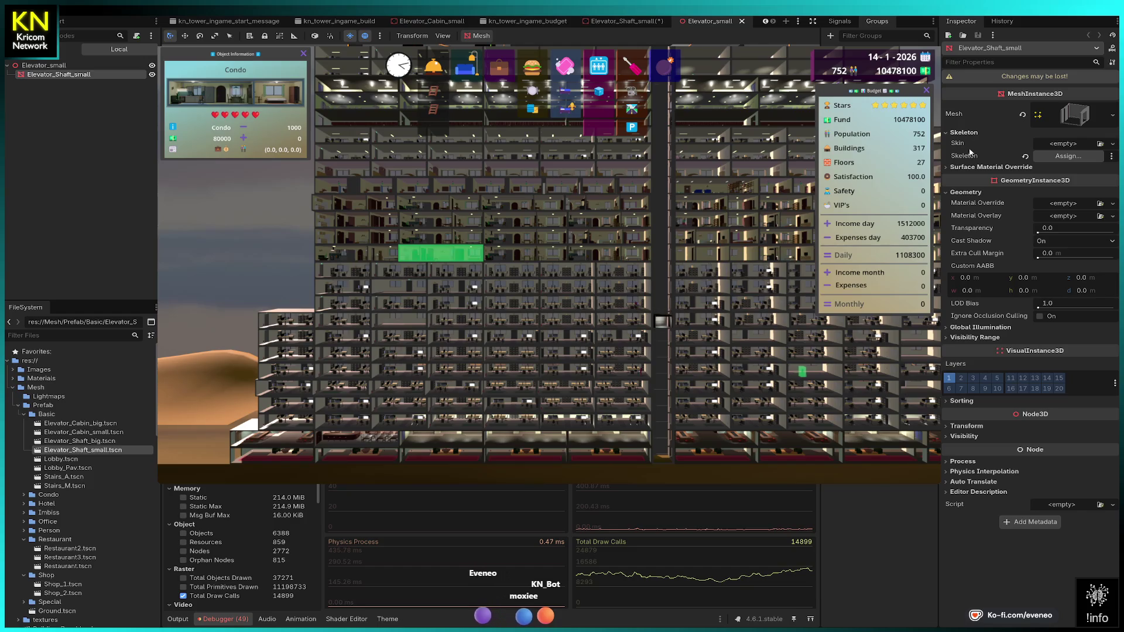
pyautogui.click(973, 167)
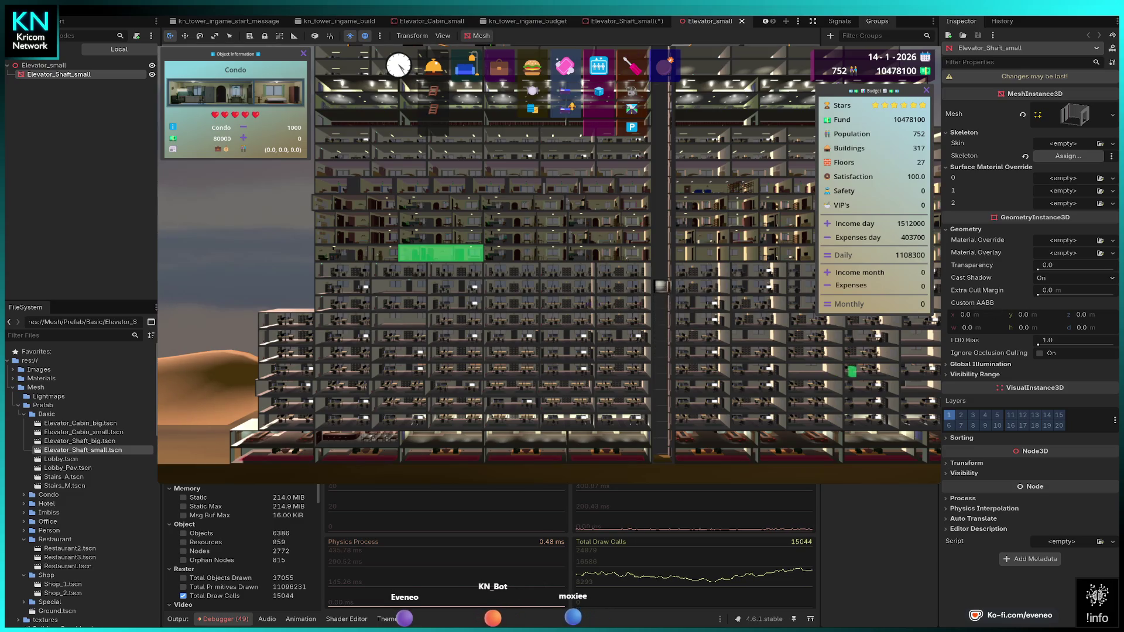
pyautogui.hotkey('ctrl', 'w')
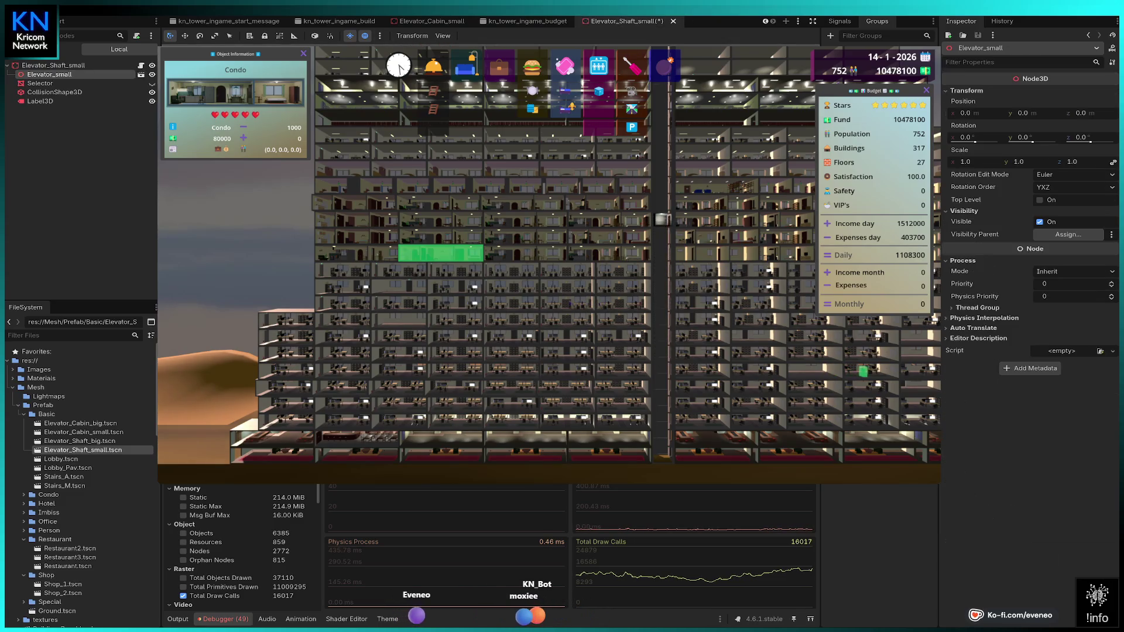
# - Set the shaft Label3D's Render Priority back to 1 and scroll toward the kn_tower_level_01 tab
pyautogui.click(40, 101)
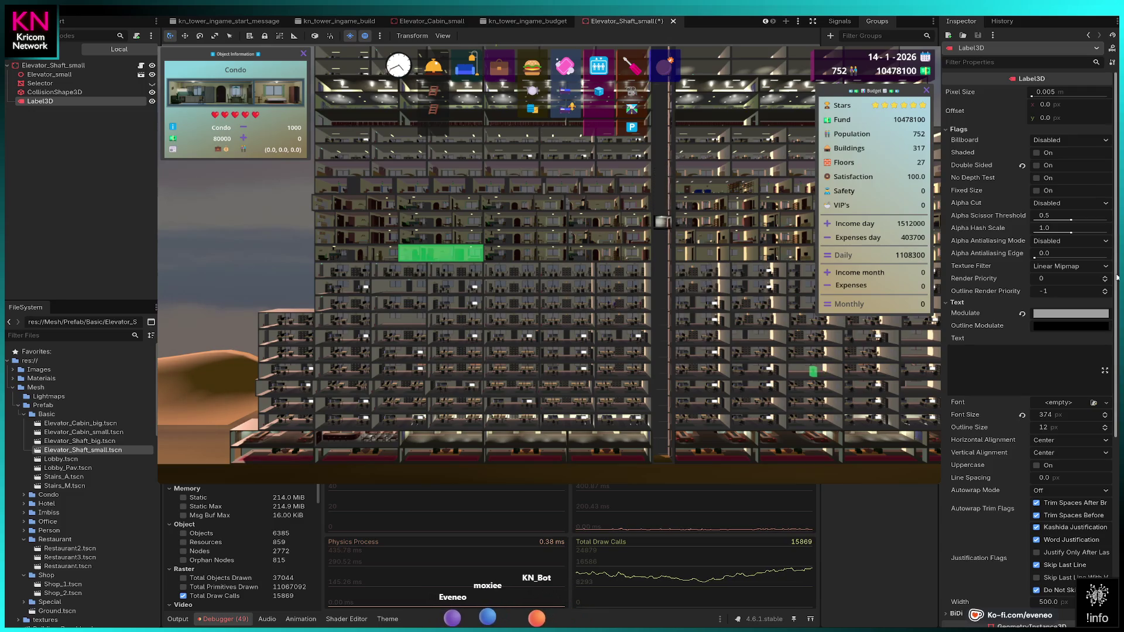
pyautogui.click(1105, 279)
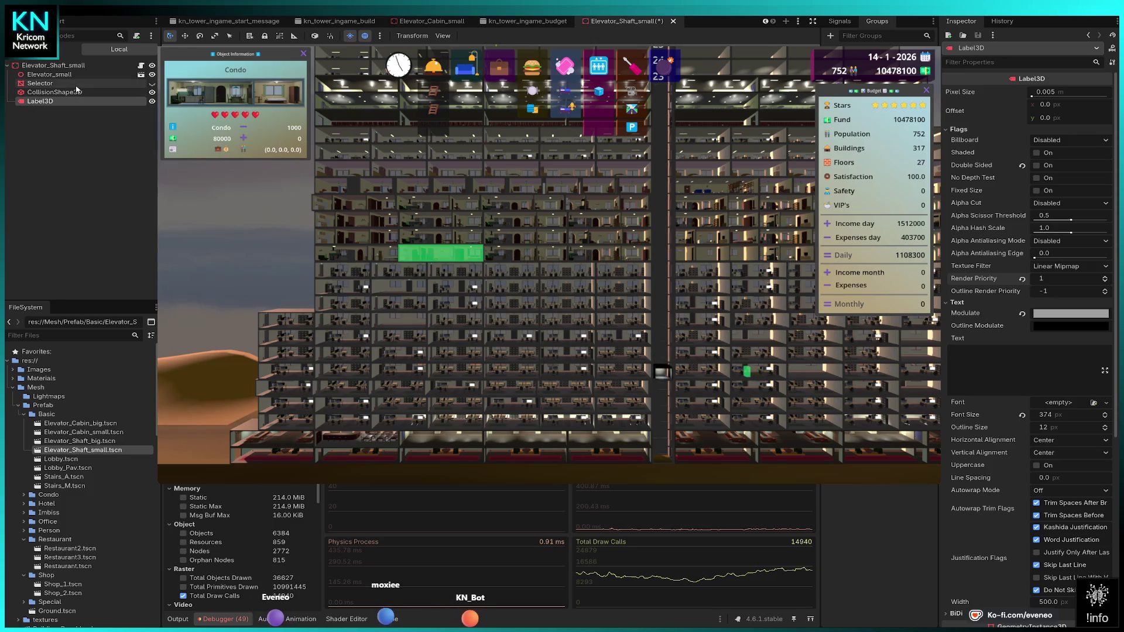
pyautogui.scroll(7, 380, 29)
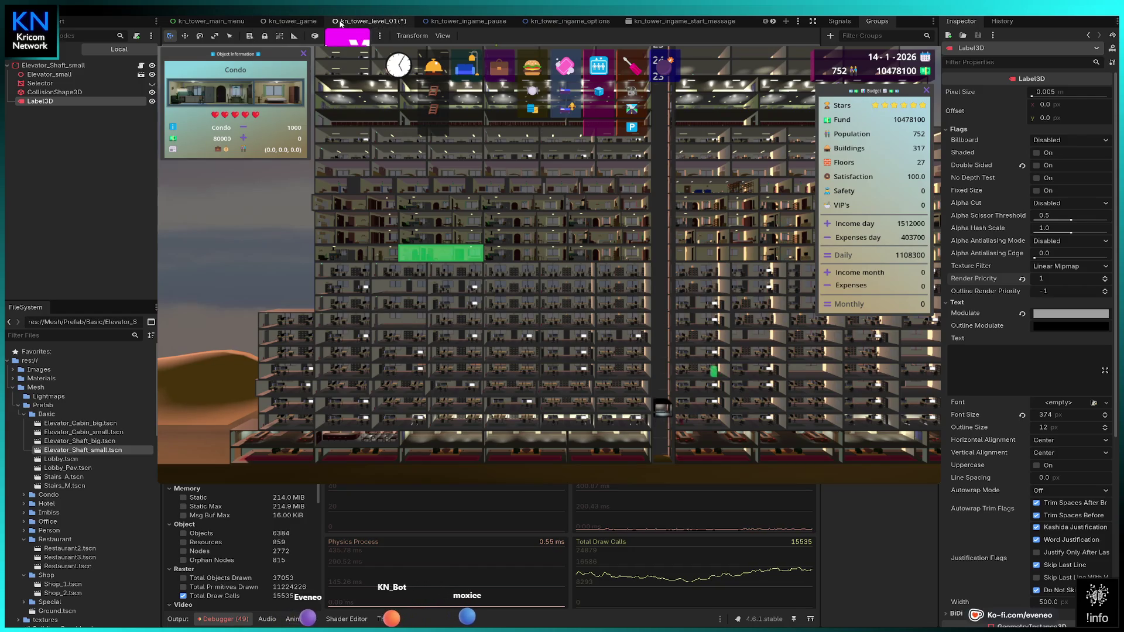
# - In kn_tower_level_01, expand OSD and 3D_Buttons and select MenuSelector_Destroy
pyautogui.scroll(2, 246, 24)
pyautogui.scroll(-2, 246, 25)
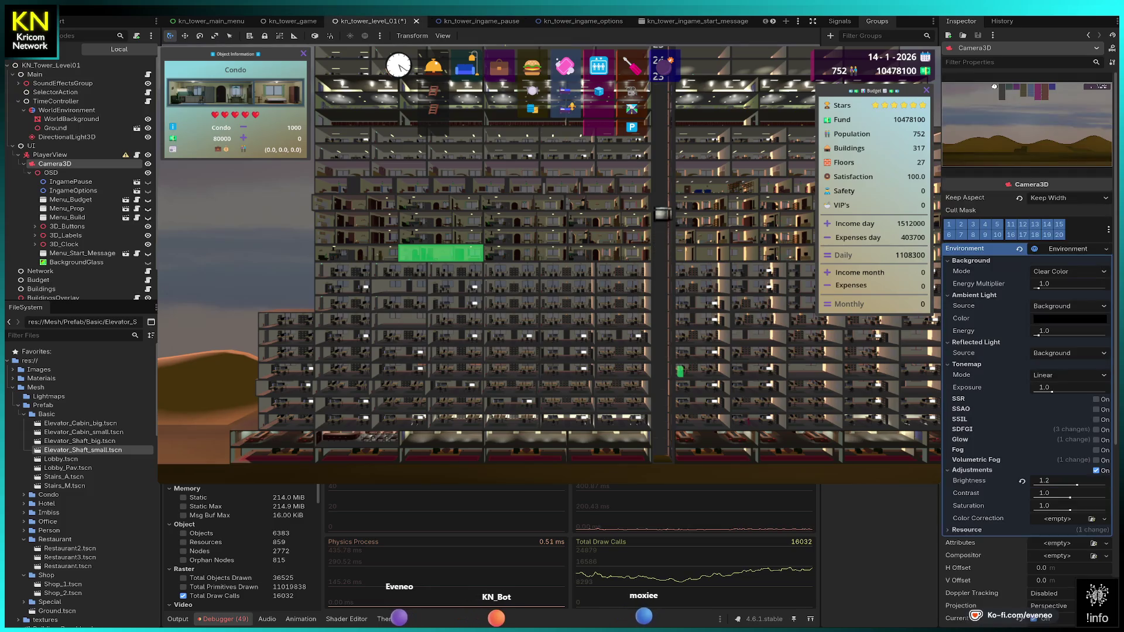
pyautogui.click(30, 172)
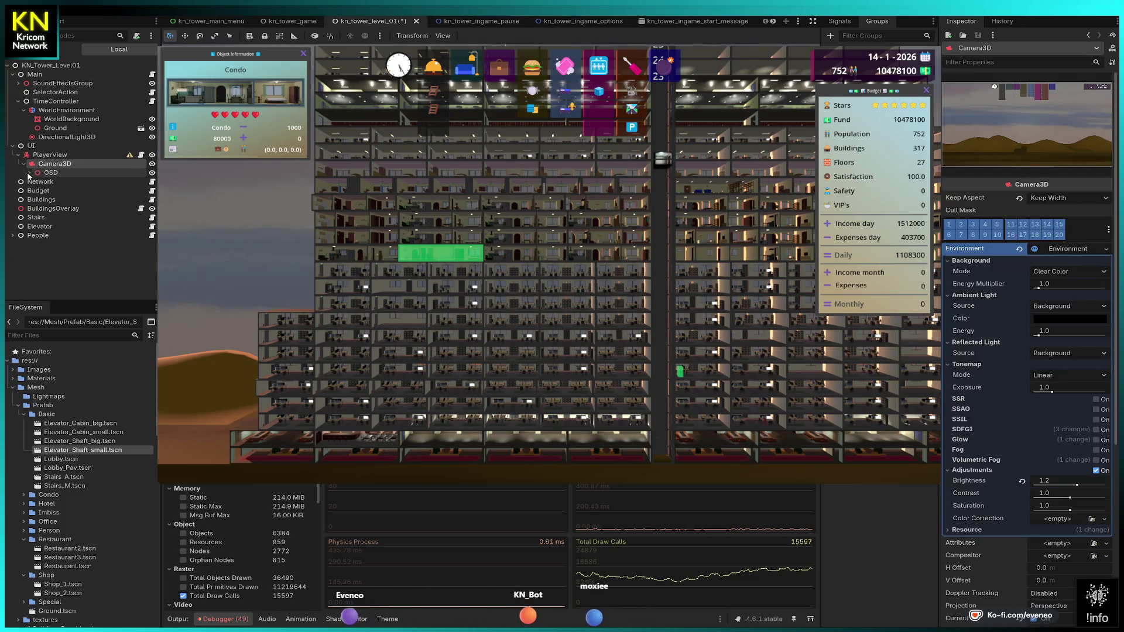
pyautogui.click(45, 175)
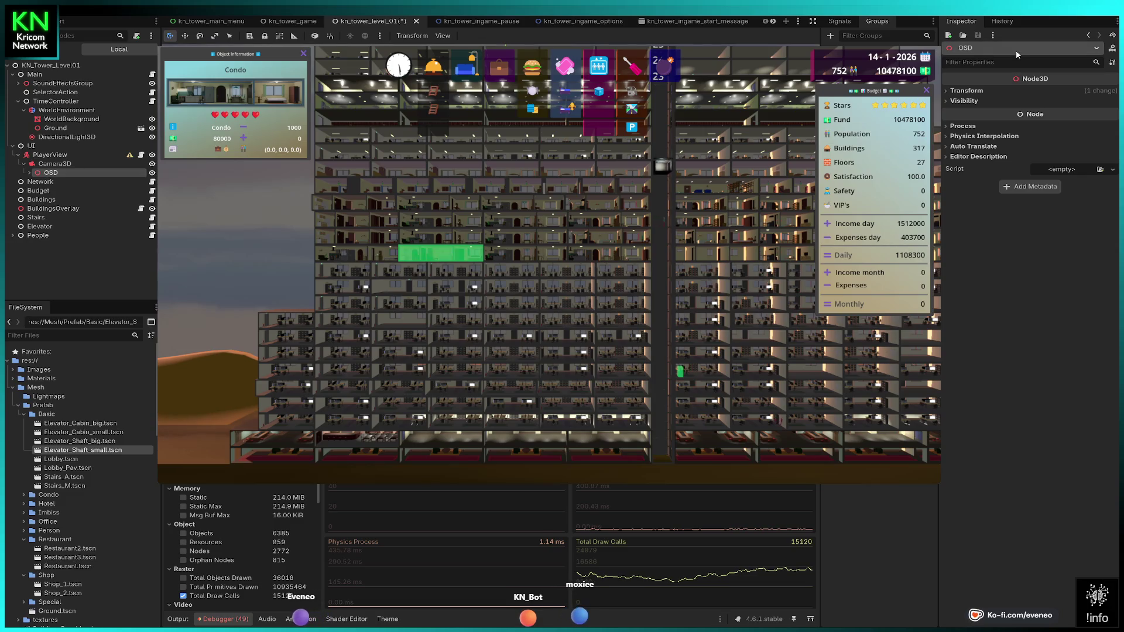
pyautogui.click(25, 174)
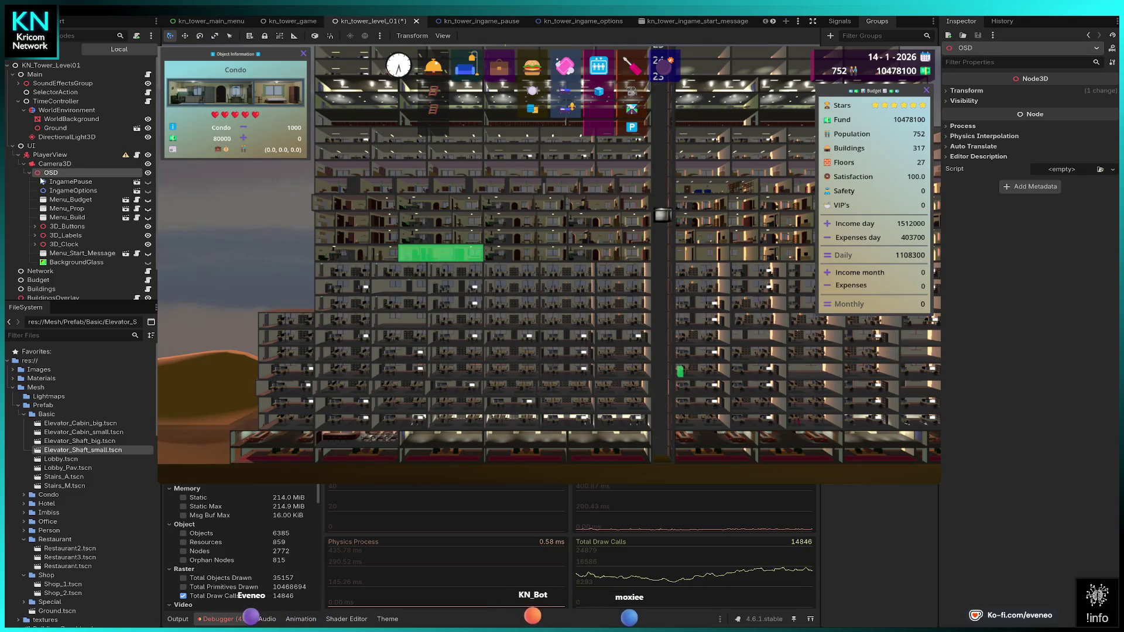
pyautogui.click(35, 227)
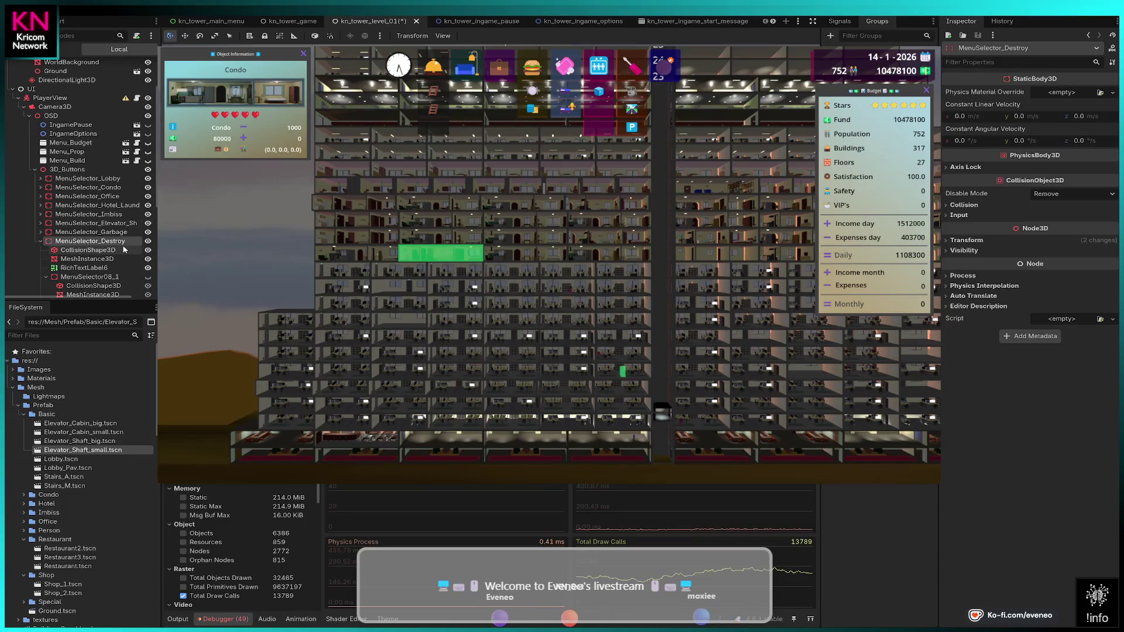
# - Select the Destroy button's MeshInstance3D and browse its visibility range, GI and geometry settings
pyautogui.click(111, 258)
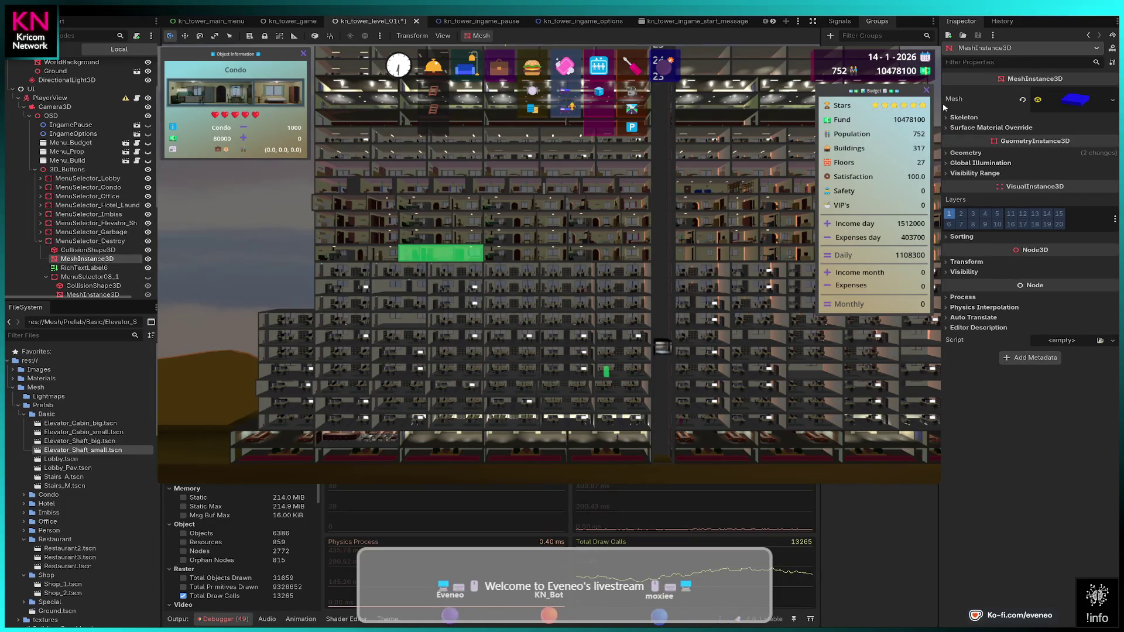
pyautogui.click(1076, 102)
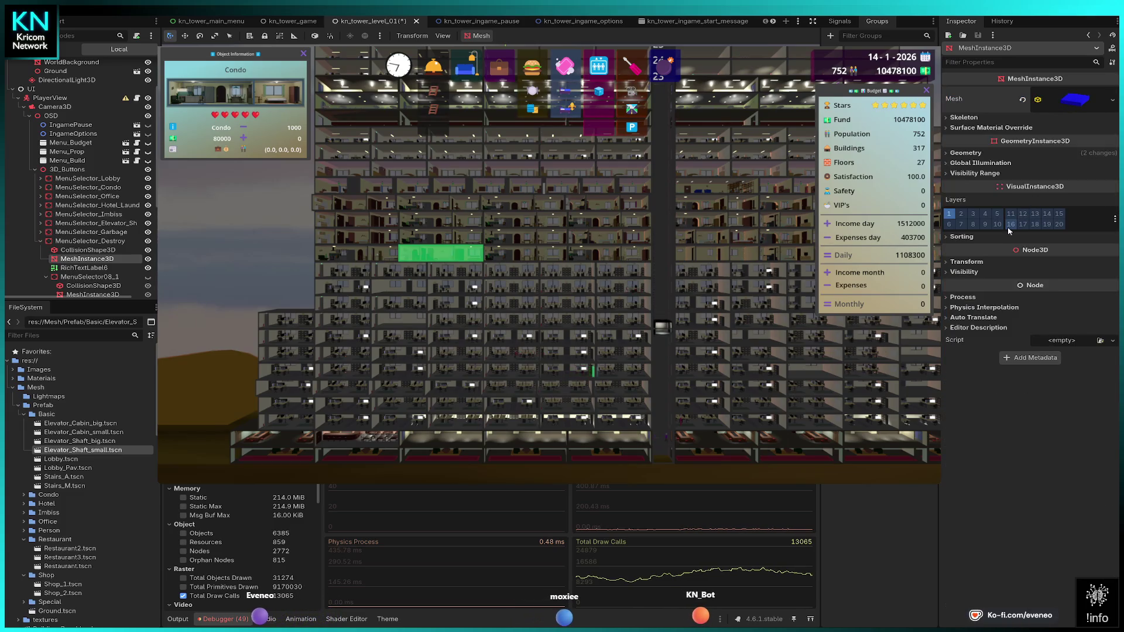
pyautogui.click(950, 174)
pyautogui.click(950, 174)
pyautogui.click(945, 165)
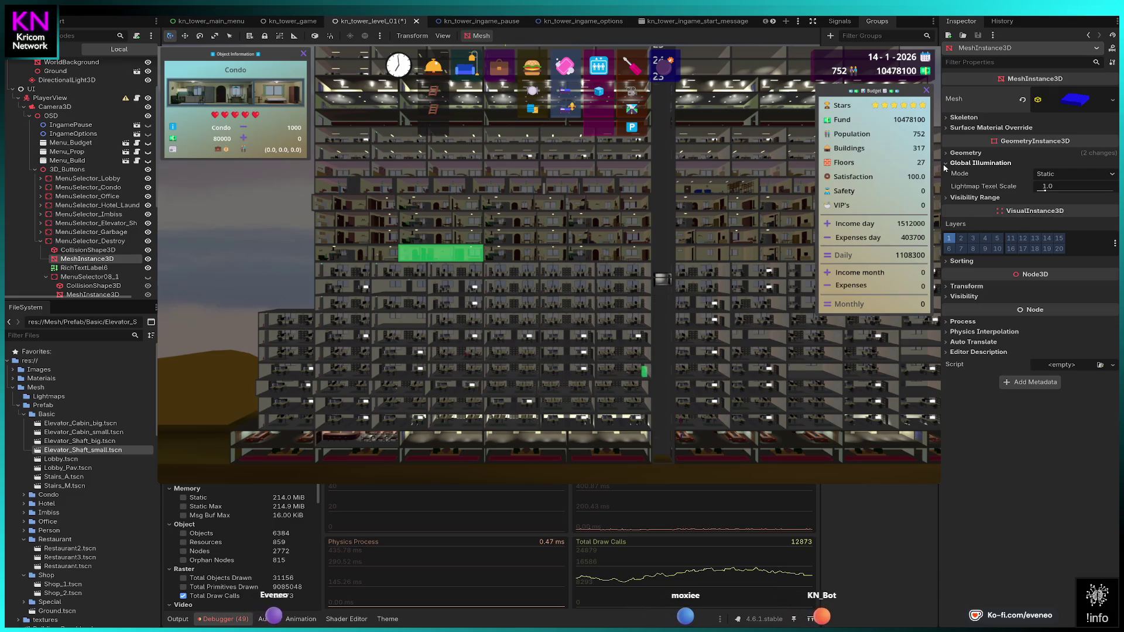
pyautogui.click(944, 164)
pyautogui.click(947, 153)
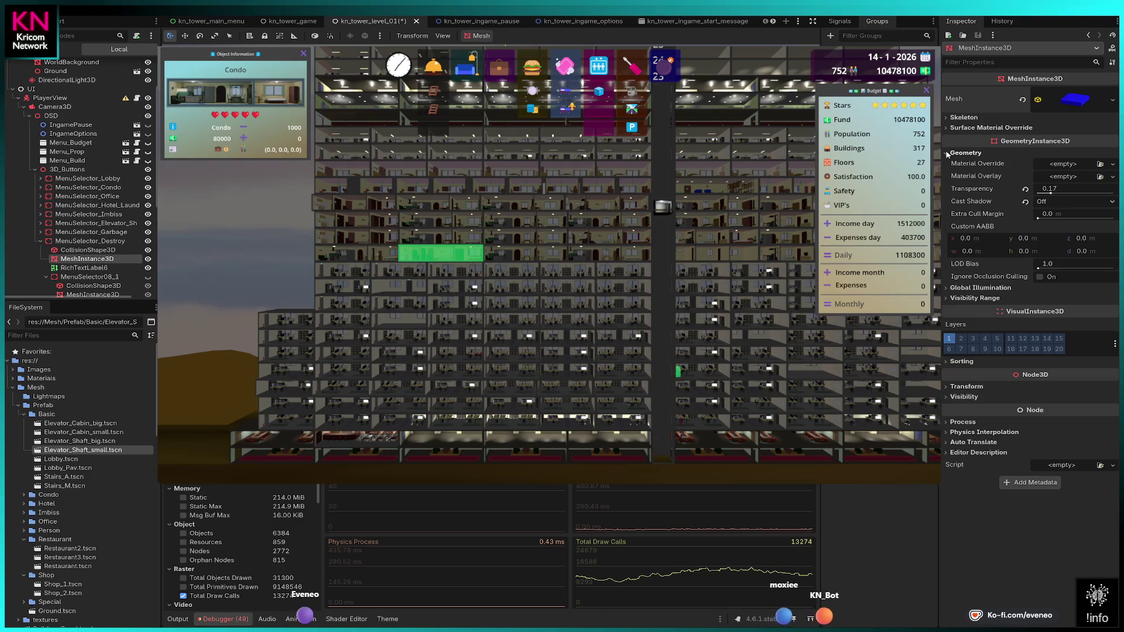
# - Try Transparency values 0.21 and 0.12, then enter 0,17 as the final value
pyautogui.moveTo(1051, 194)
pyautogui.mouseDown()
pyautogui.moveTo(986, 200)
pyautogui.moveTo(1093, 202)
pyautogui.moveTo(1032, 198)
pyautogui.mouseUp()
pyautogui.click(1051, 189)
pyautogui.press('Tab')
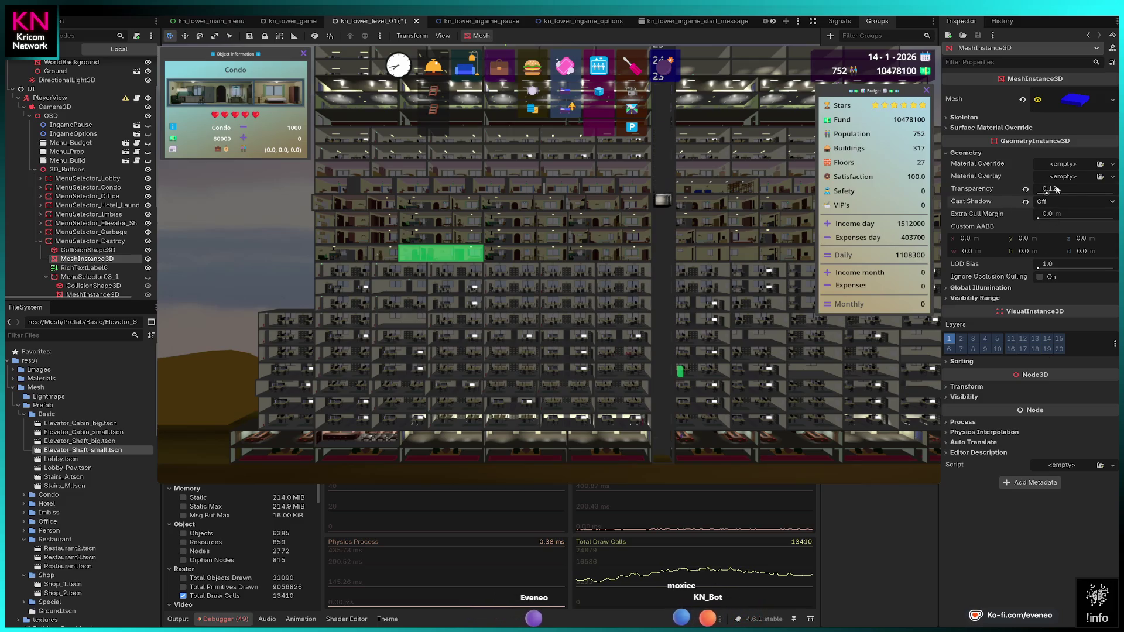
pyautogui.click(1070, 190)
pyautogui.write('0,17')
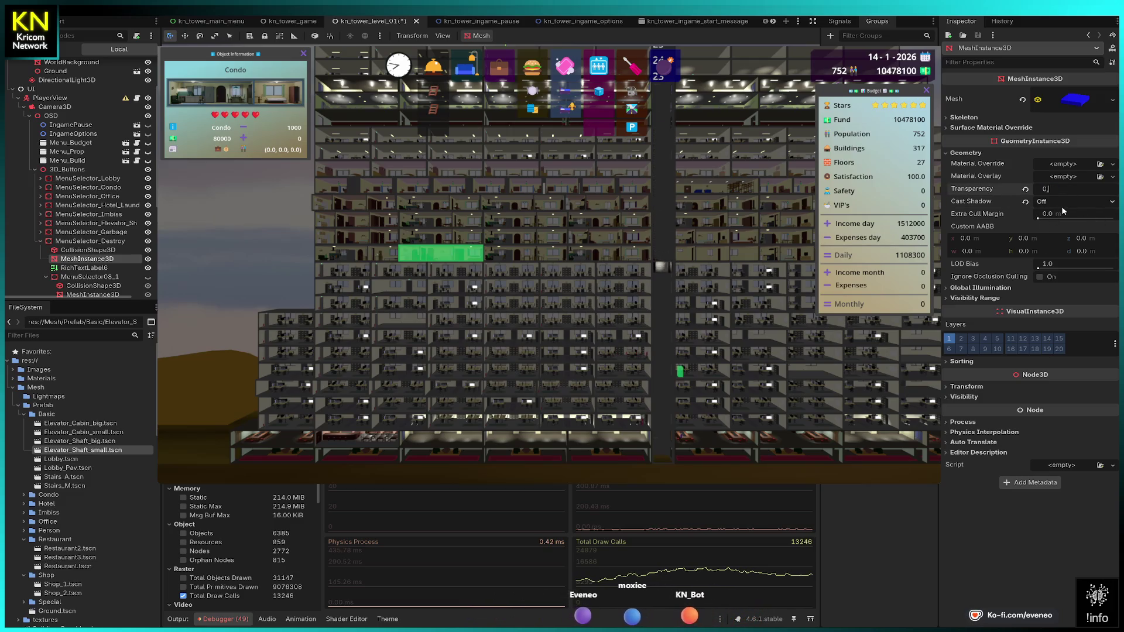
pyautogui.press('Return')
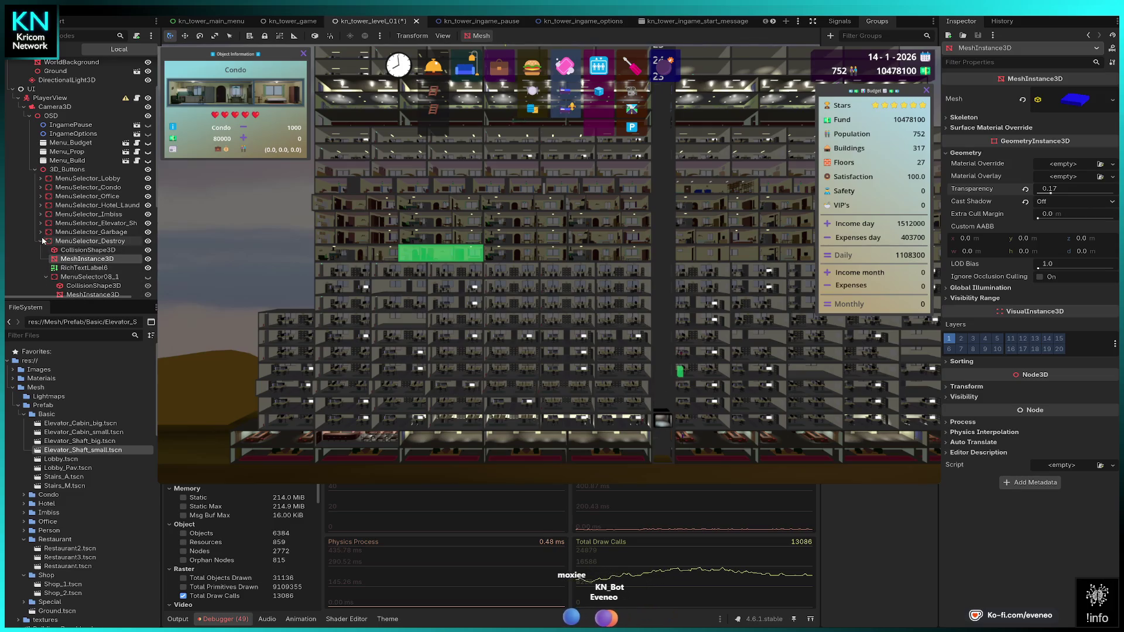
pyautogui.scroll(-2, 53, 252)
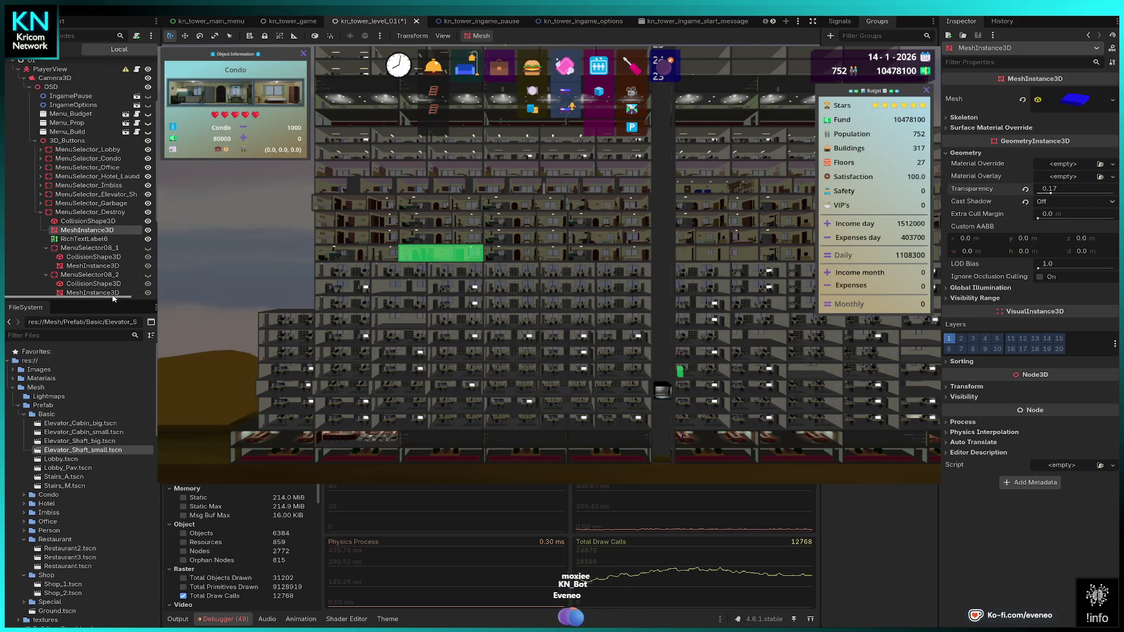
pyautogui.click(70, 267)
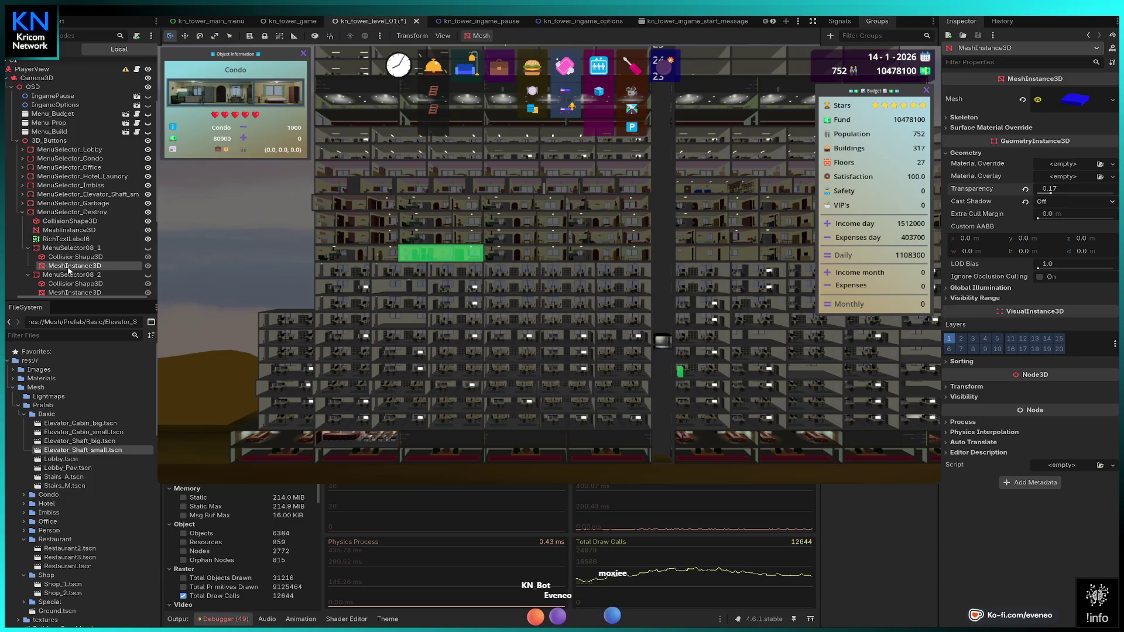
pyautogui.click(1066, 103)
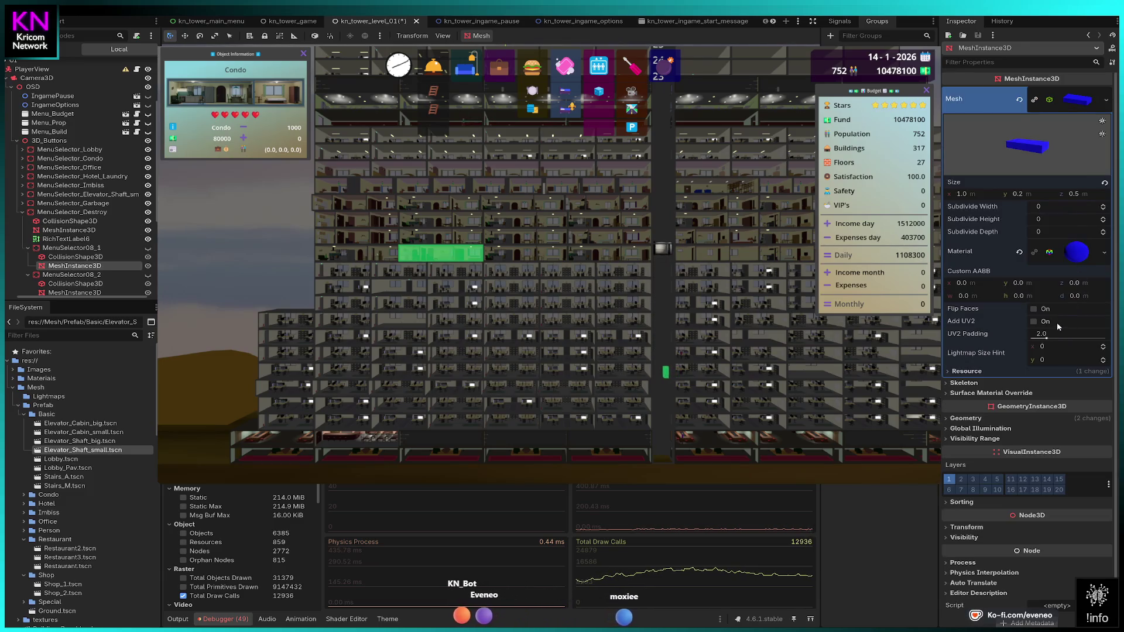
pyautogui.click(1076, 99)
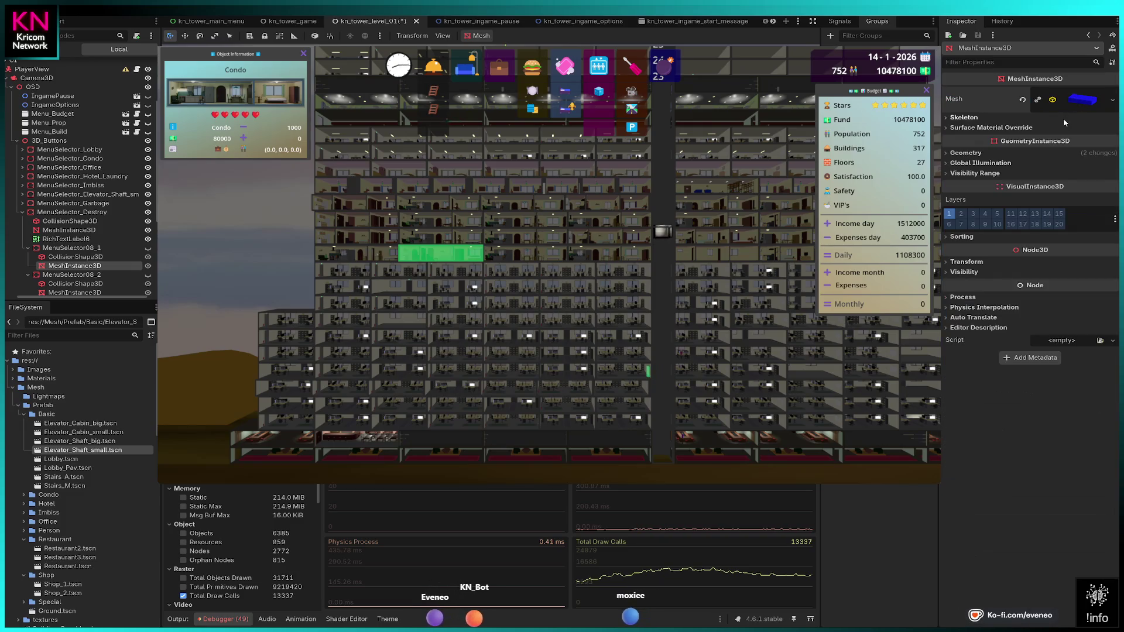
pyautogui.click(976, 156)
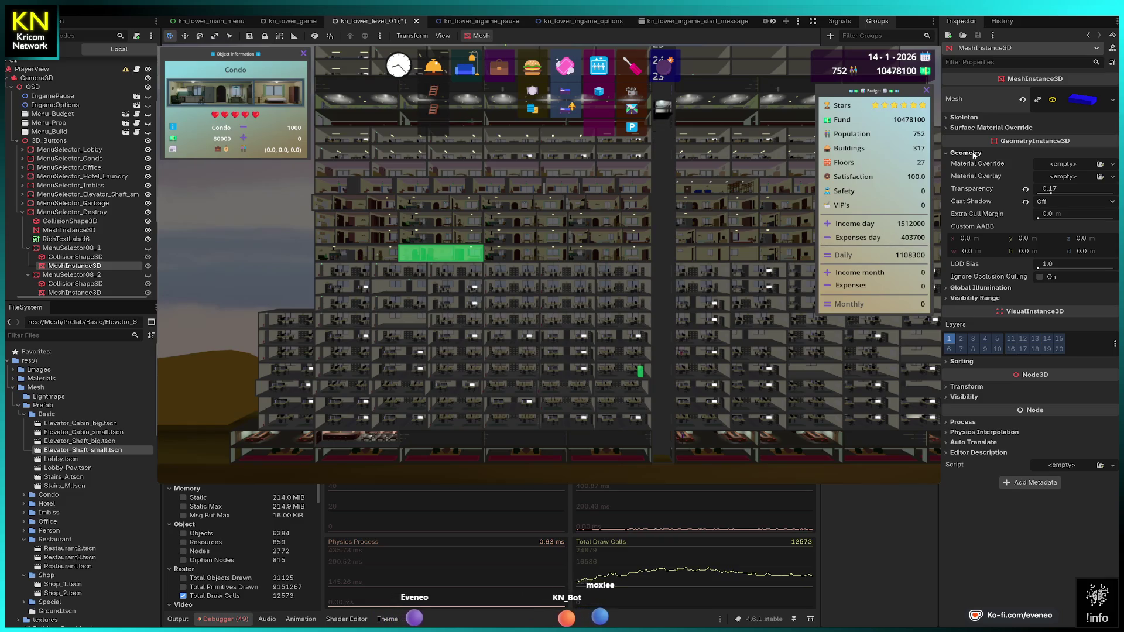
pyautogui.click(974, 154)
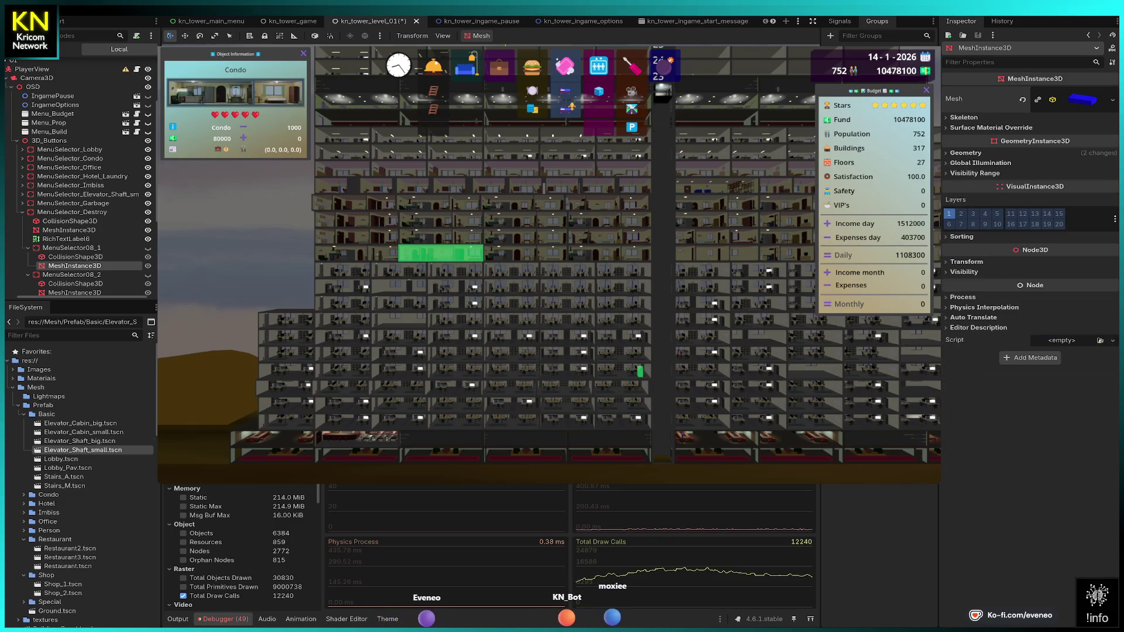
pyautogui.click(57, 230)
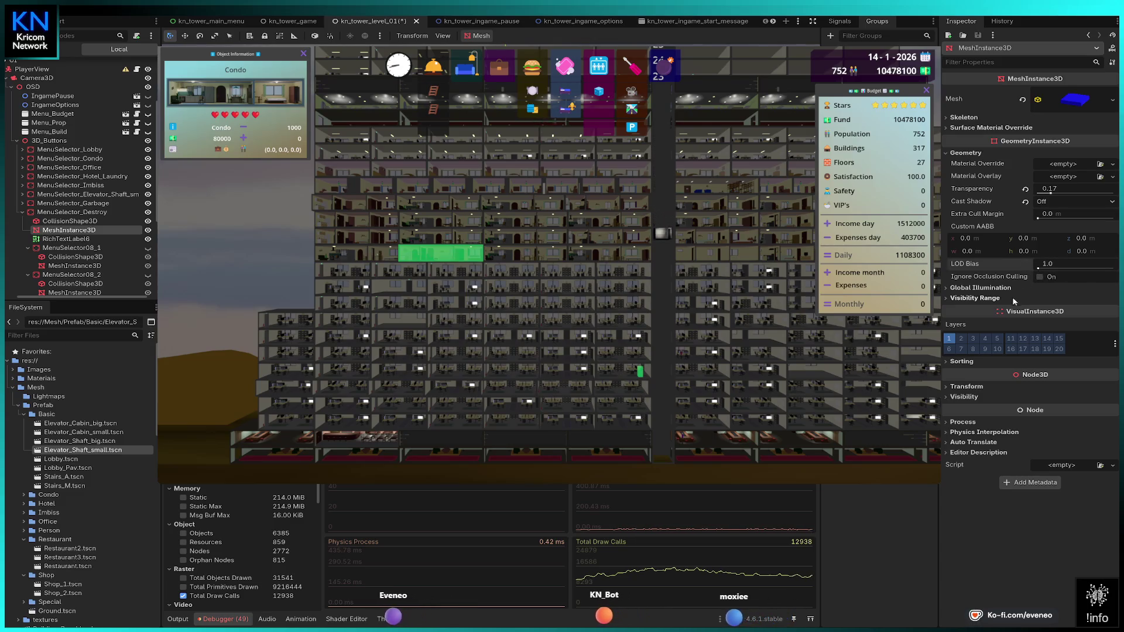
pyautogui.click(1041, 278)
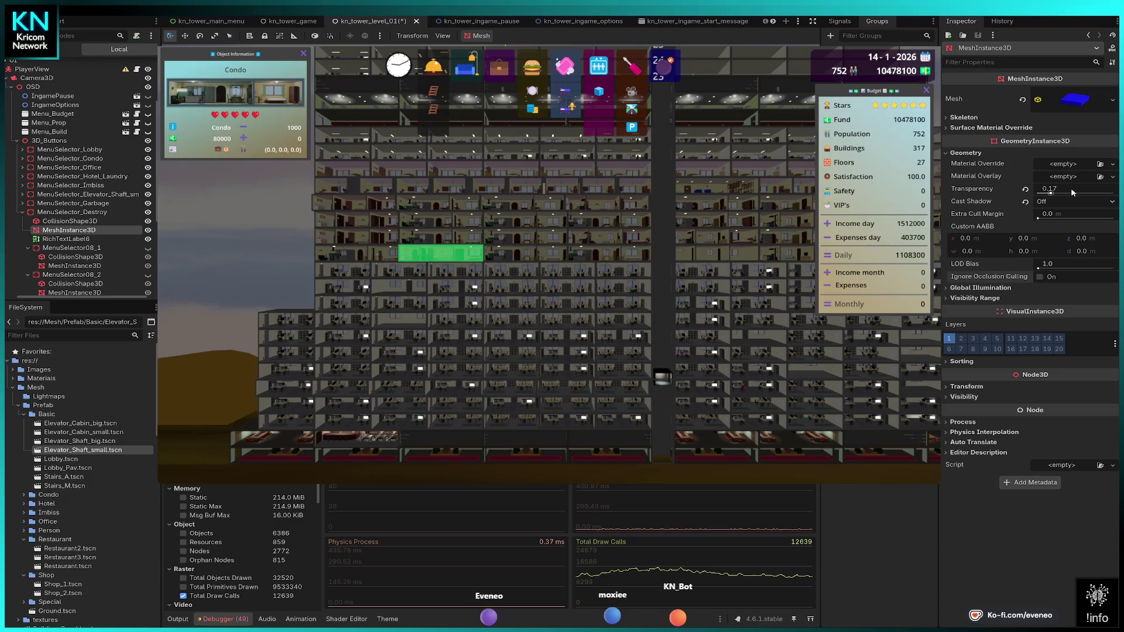
pyautogui.click(1073, 192)
pyautogui.write('0.1')
pyautogui.press('Return')
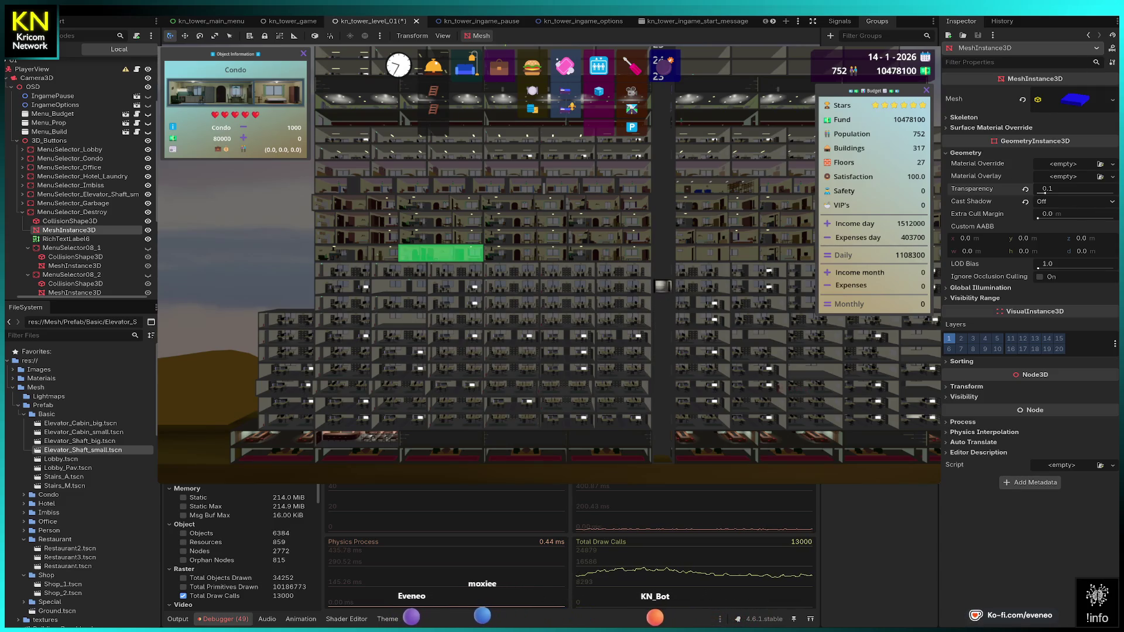
pyautogui.press('Right')
pyautogui.press('Left')
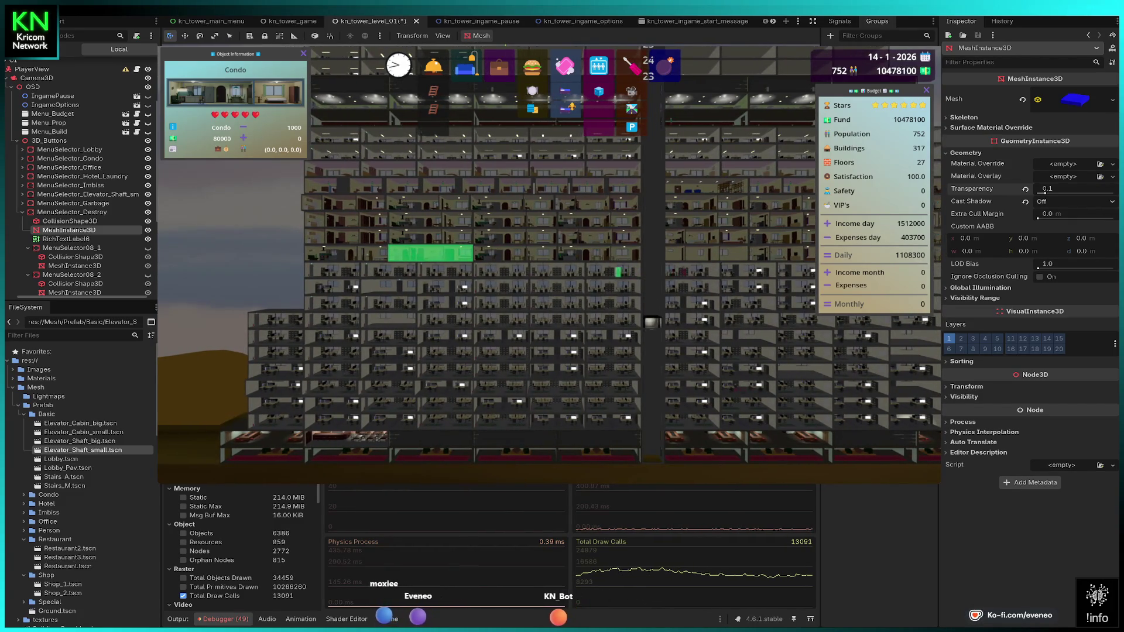
pyautogui.press('Left')
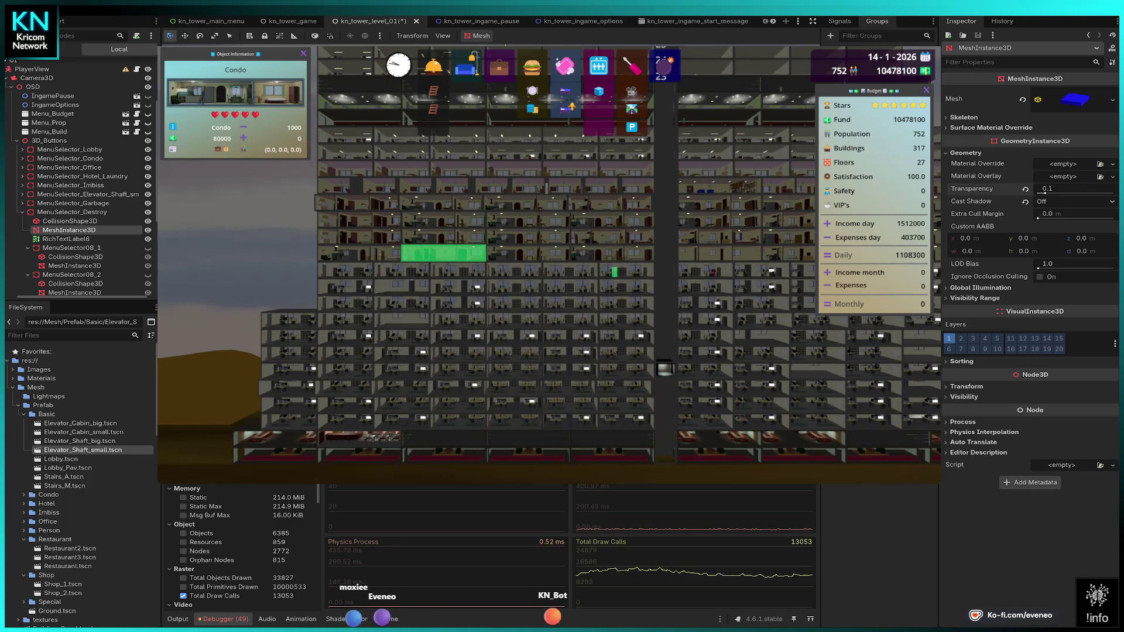
pyautogui.press('Up')
pyautogui.press('Right')
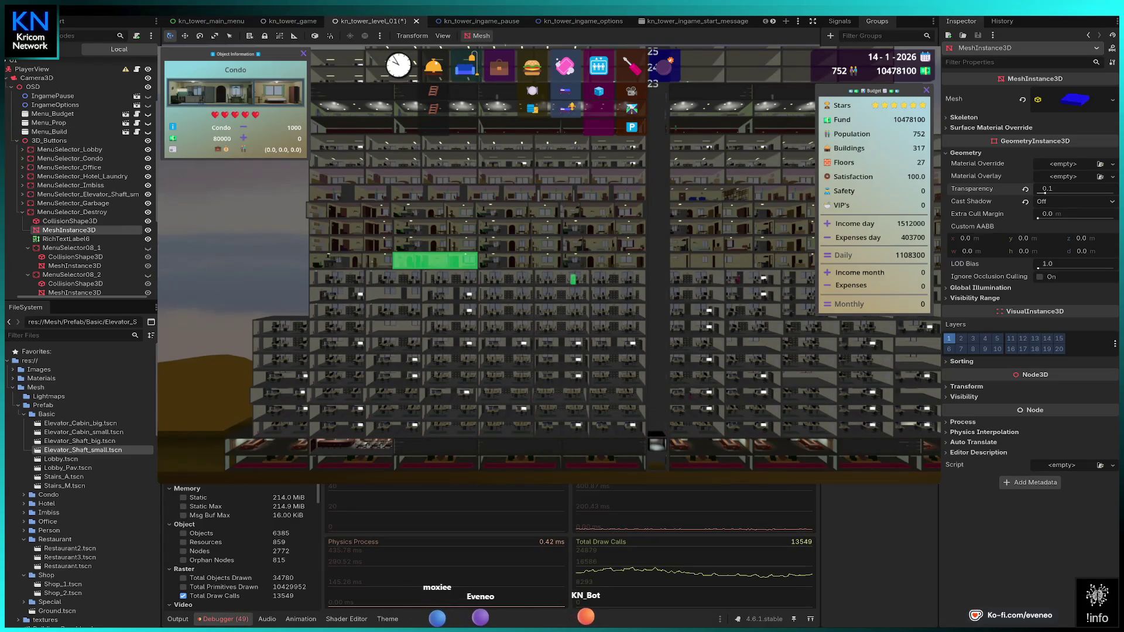
pyautogui.click(1062, 190)
pyautogui.write('0.1')
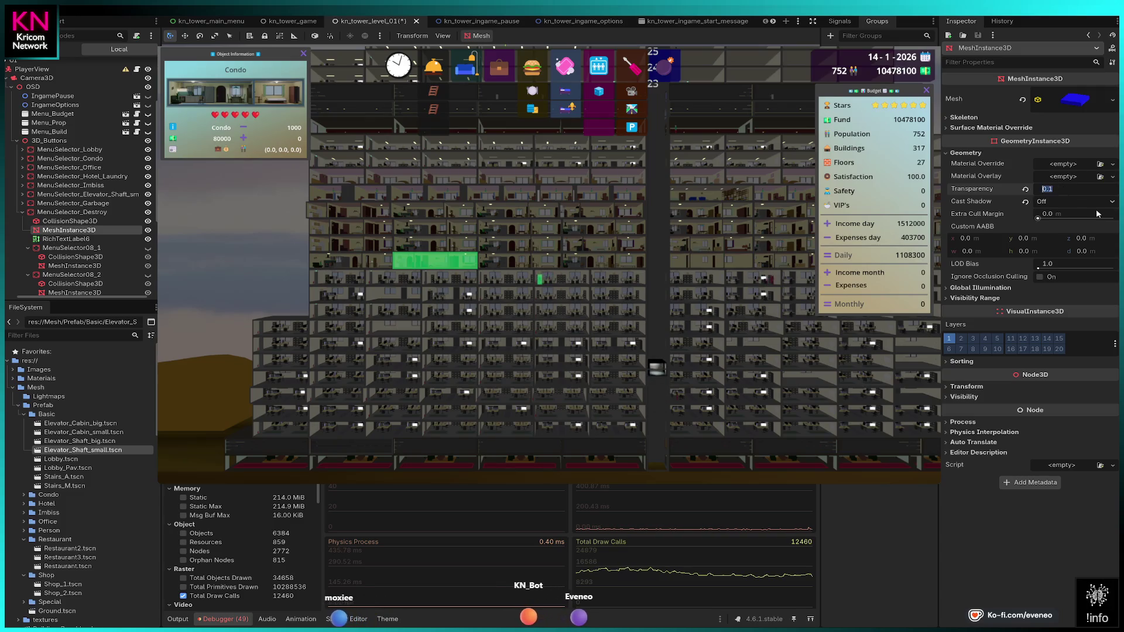
pyautogui.write('7')
# - Commit Transparency 0.17, collapse MenuSelector_Destroy in the tree, and show the Output log
pyautogui.press('Return')
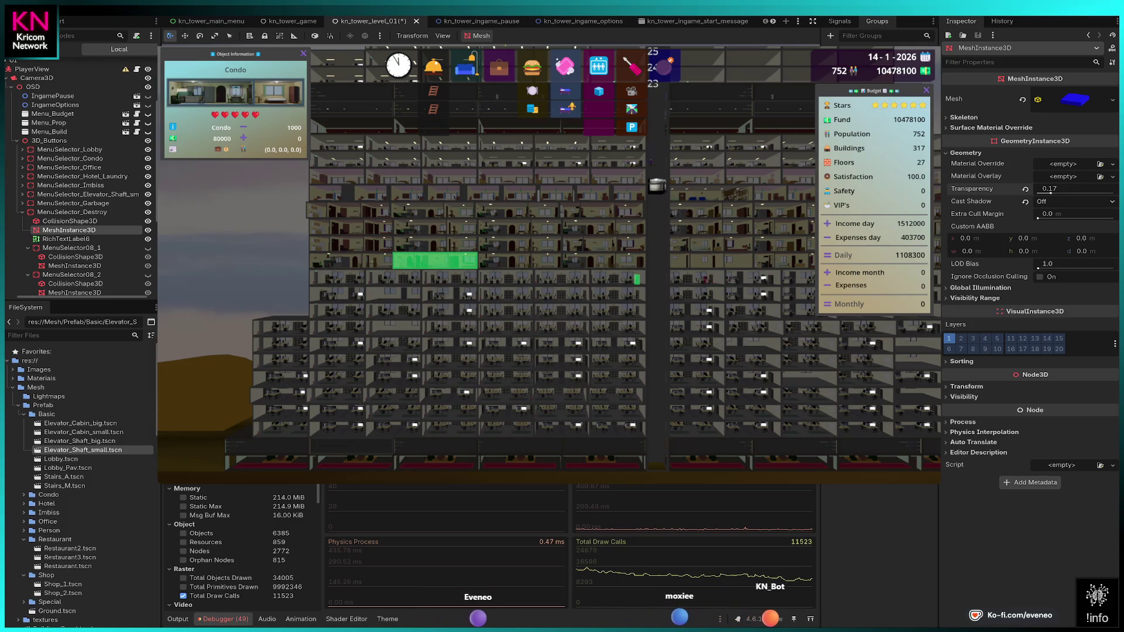
pyautogui.click(23, 213)
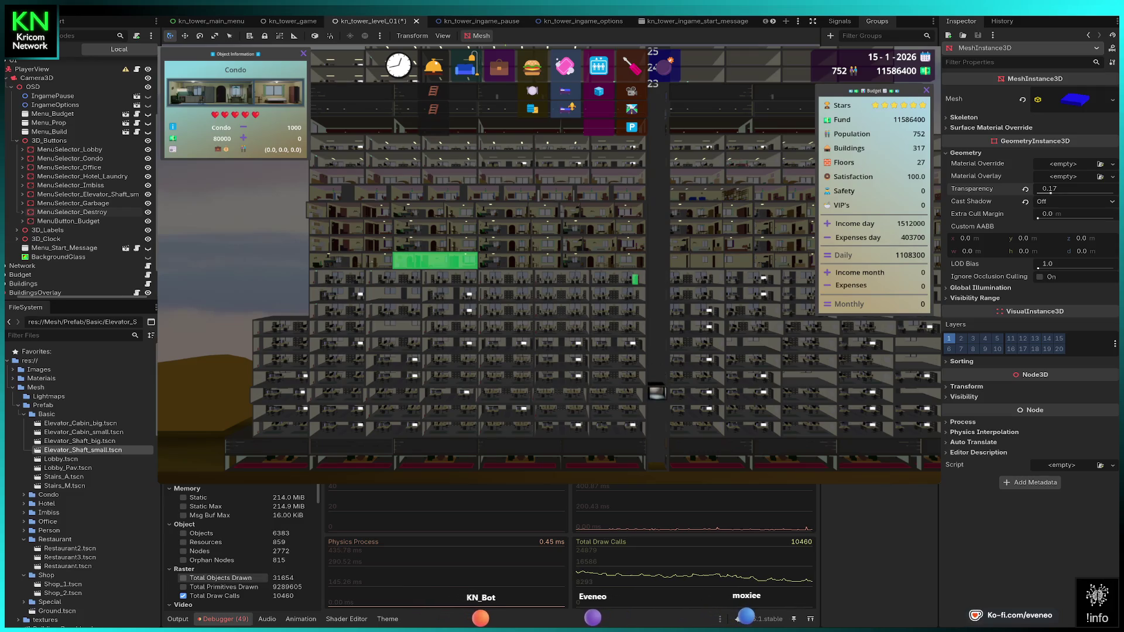
pyautogui.click(178, 619)
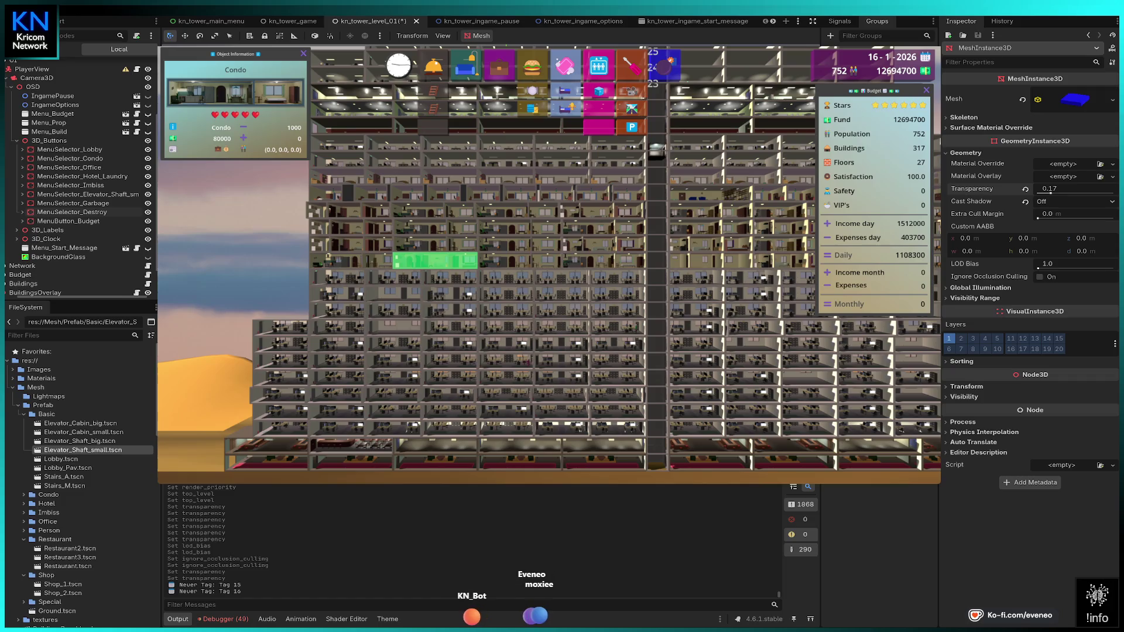
# - Select WorldBackground, try then reset Lightmap Texel Scale to 1.0, and expand its plane mesh
pyautogui.click(72, 65)
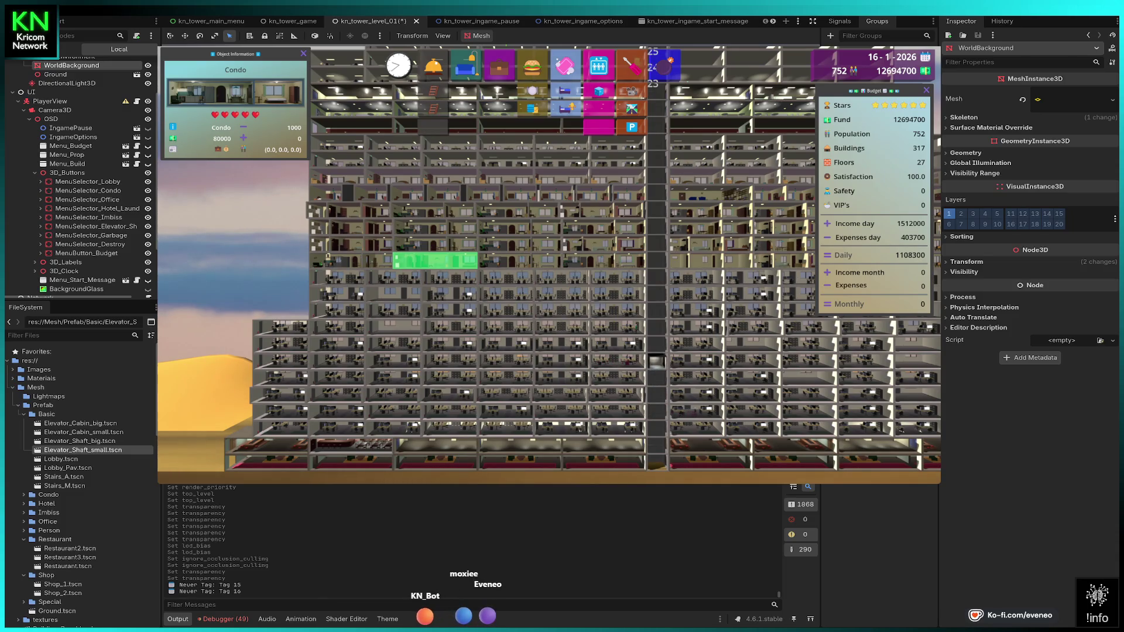
pyautogui.click(953, 166)
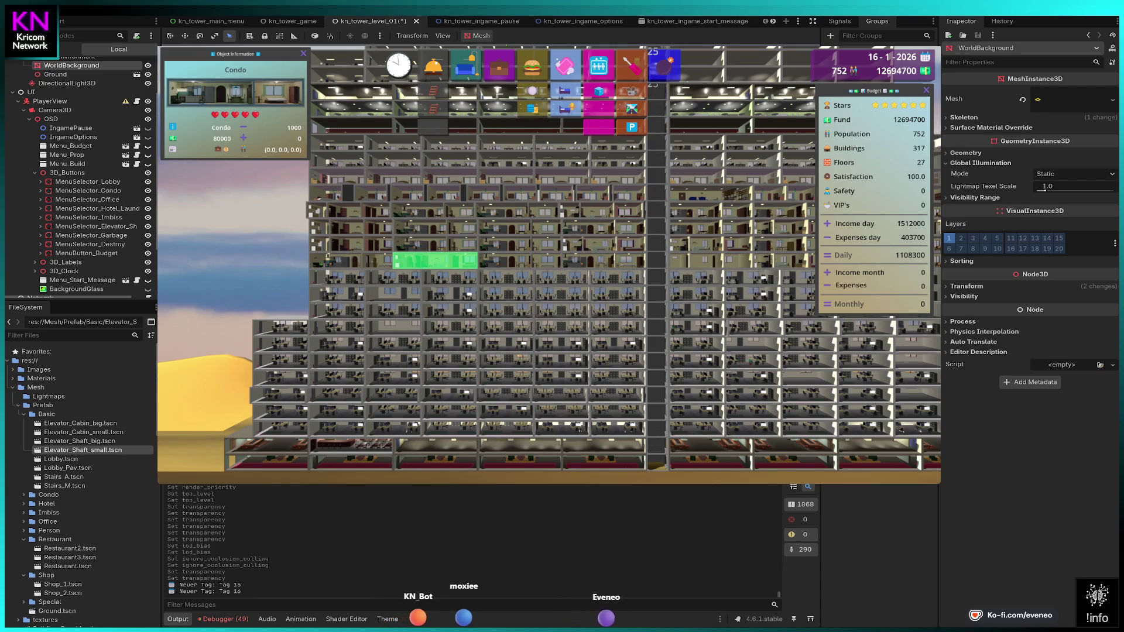
pyautogui.moveTo(1045, 188); pyautogui.dragTo(1035, 190)
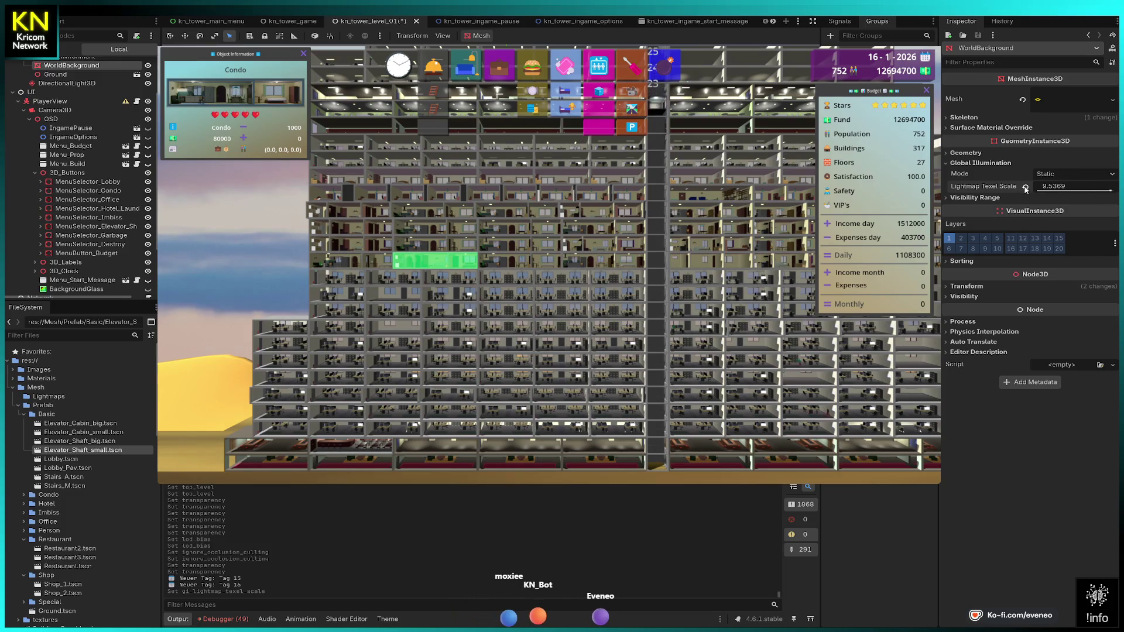
pyautogui.click(1025, 188)
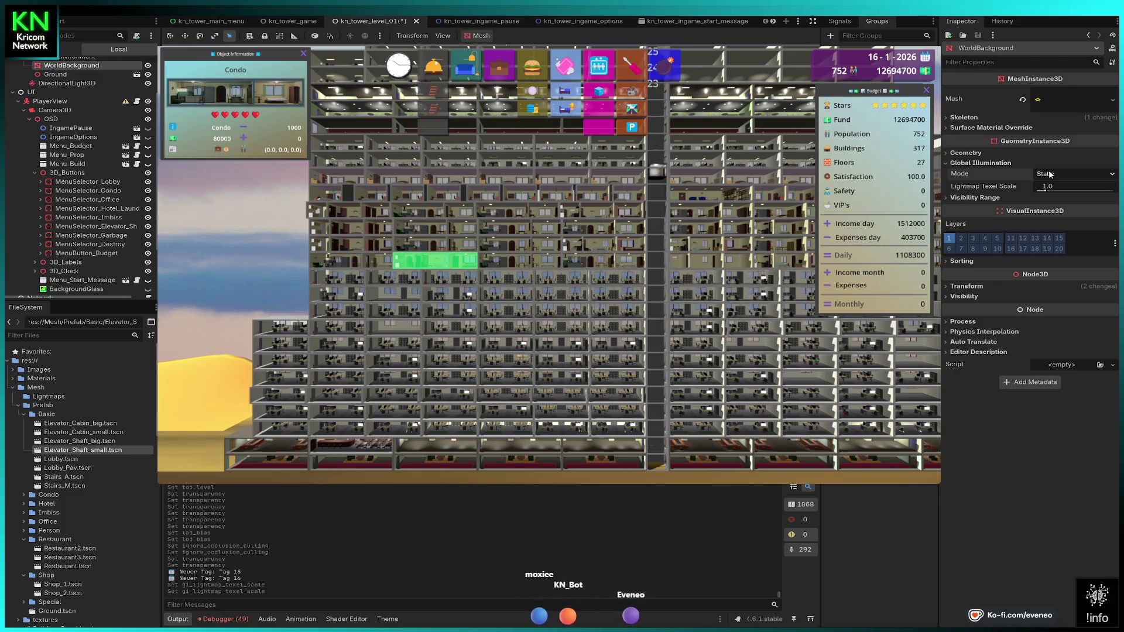
pyautogui.click(1065, 100)
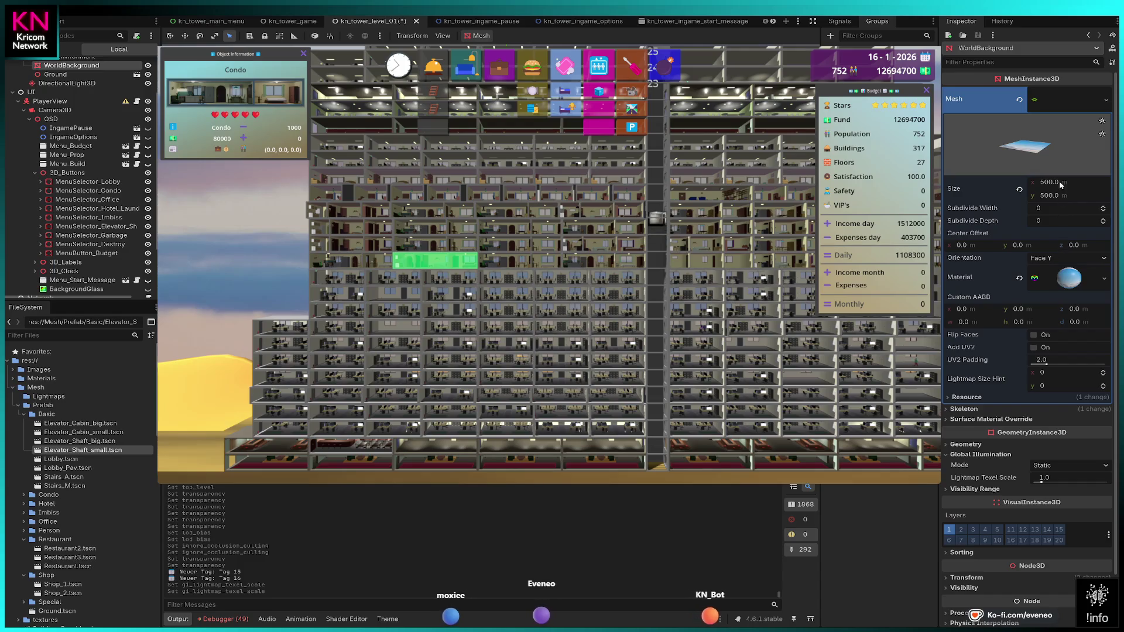
# - Expand the plane's material and experiment with emission energy and colour
pyautogui.click(1071, 279)
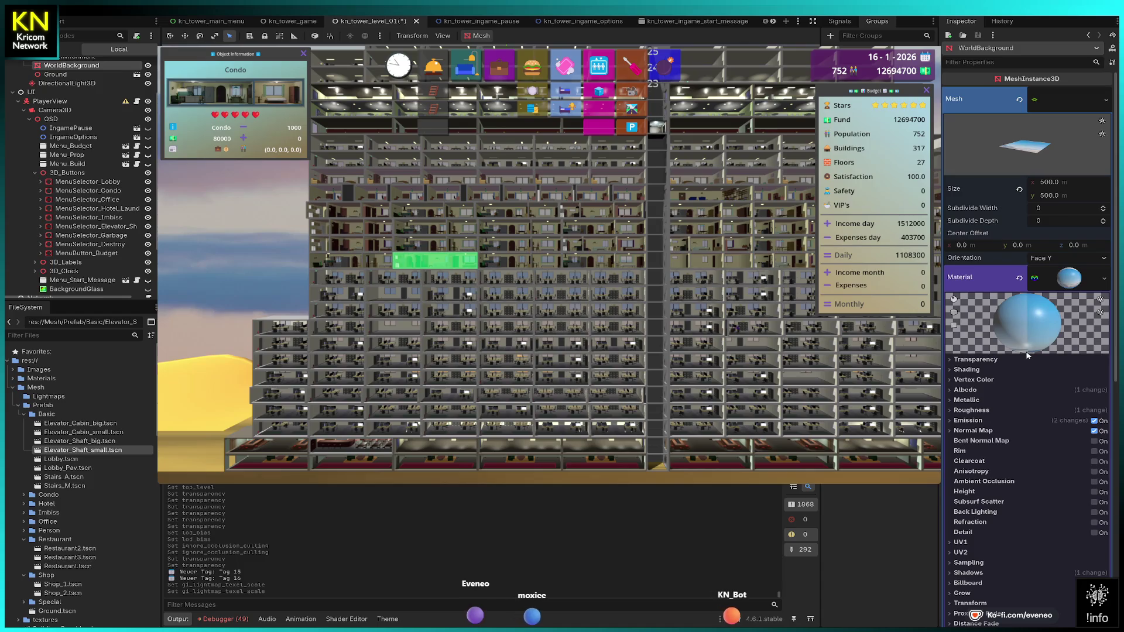
pyautogui.click(962, 421)
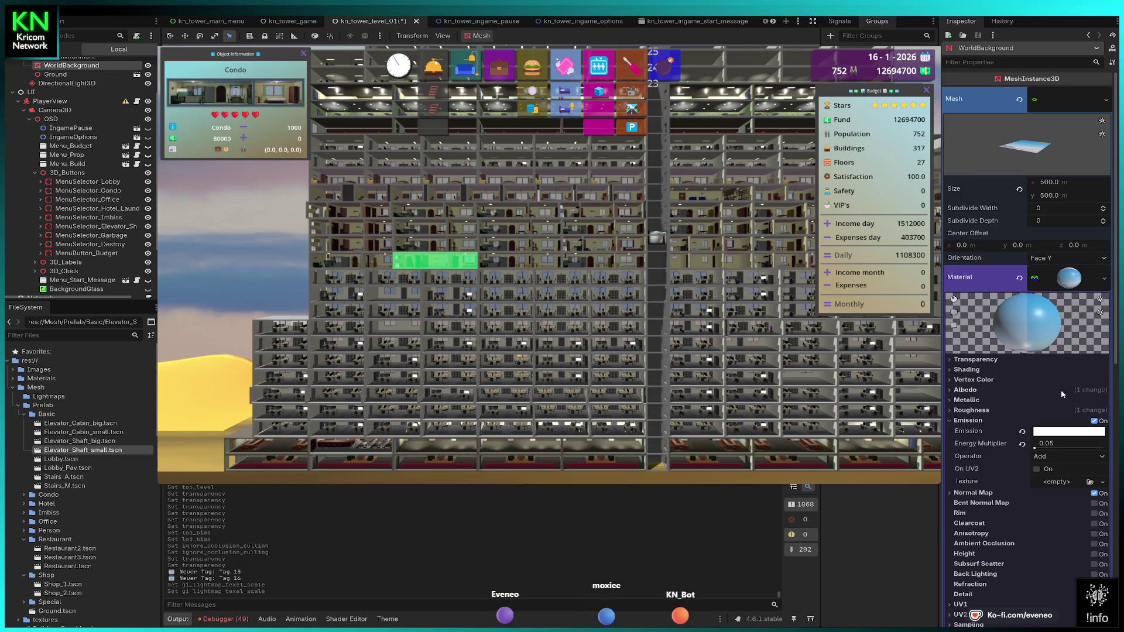
pyautogui.moveTo(1035, 448); pyautogui.dragTo(1036, 449)
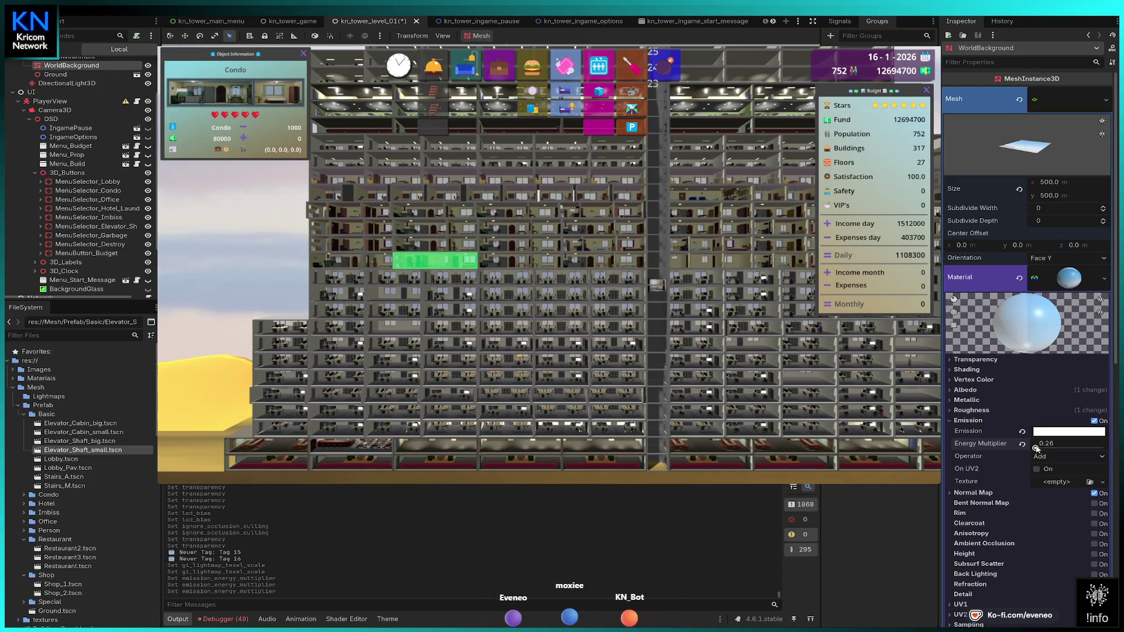
pyautogui.moveTo(1036, 449); pyautogui.dragTo(1034, 449)
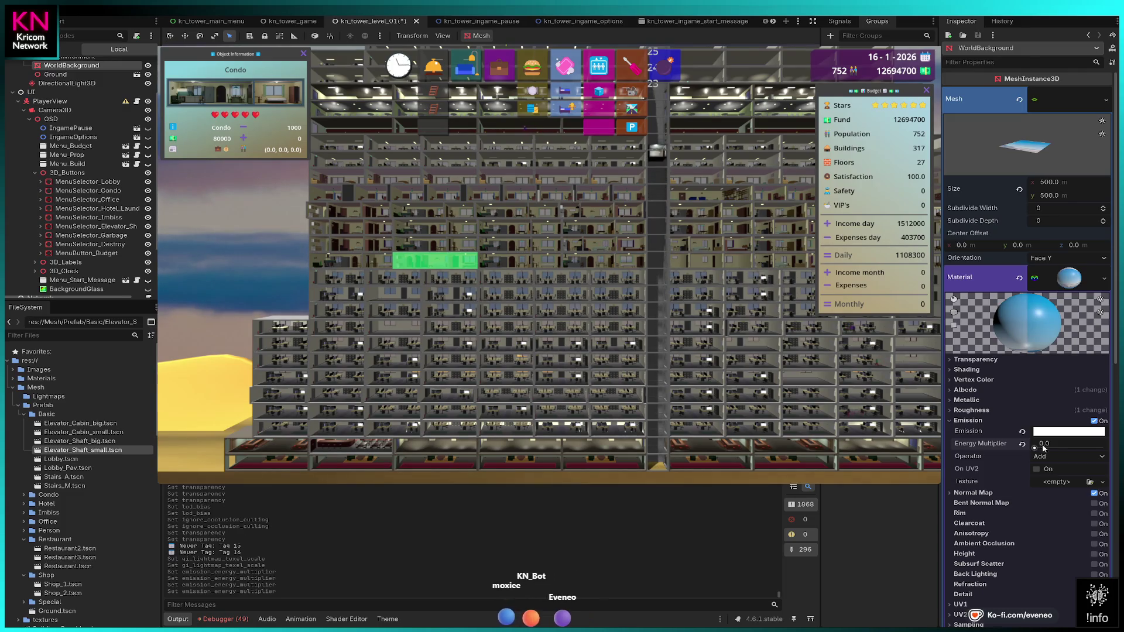
pyautogui.click(1023, 432)
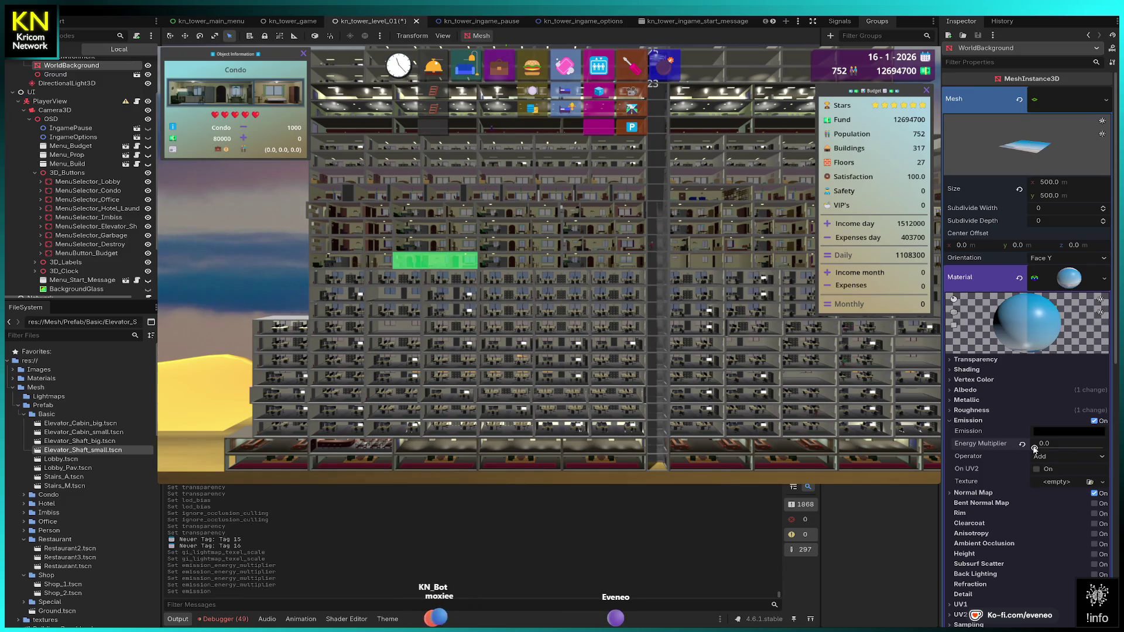
pyautogui.moveTo(1035, 443); pyautogui.dragTo(1098, 445)
# - After trying Multiply, set emission operator Add, white colour and energy multiplier 0.5
pyautogui.click(1091, 455)
pyautogui.click(1066, 468)
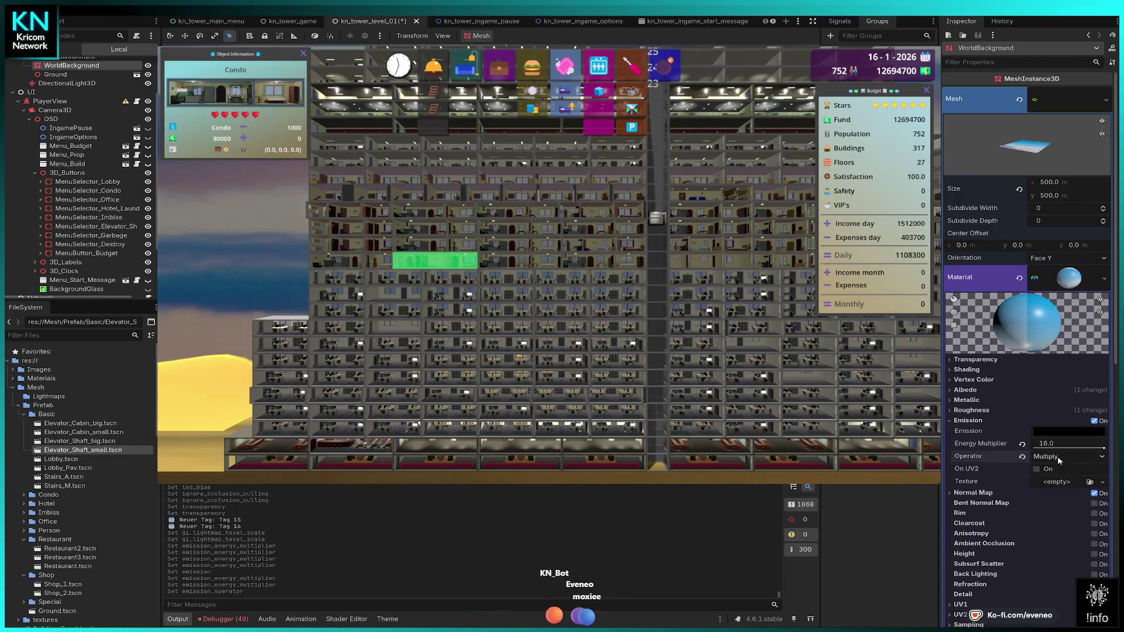
pyautogui.click(1059, 457)
pyautogui.click(1059, 443)
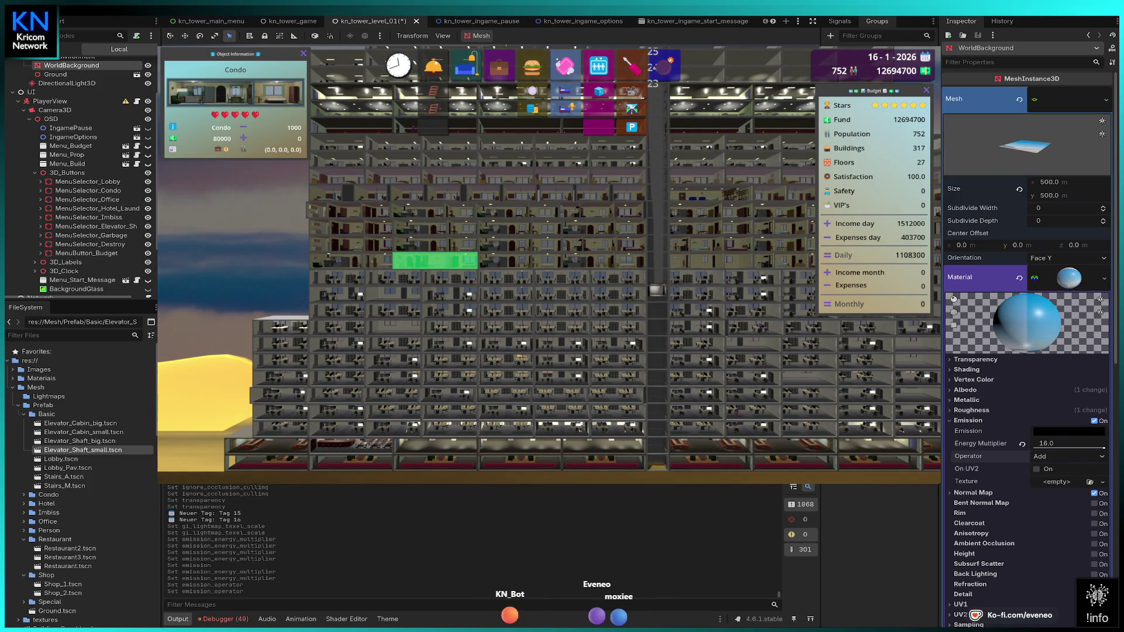
pyautogui.hotkey('ctrl', 'v')
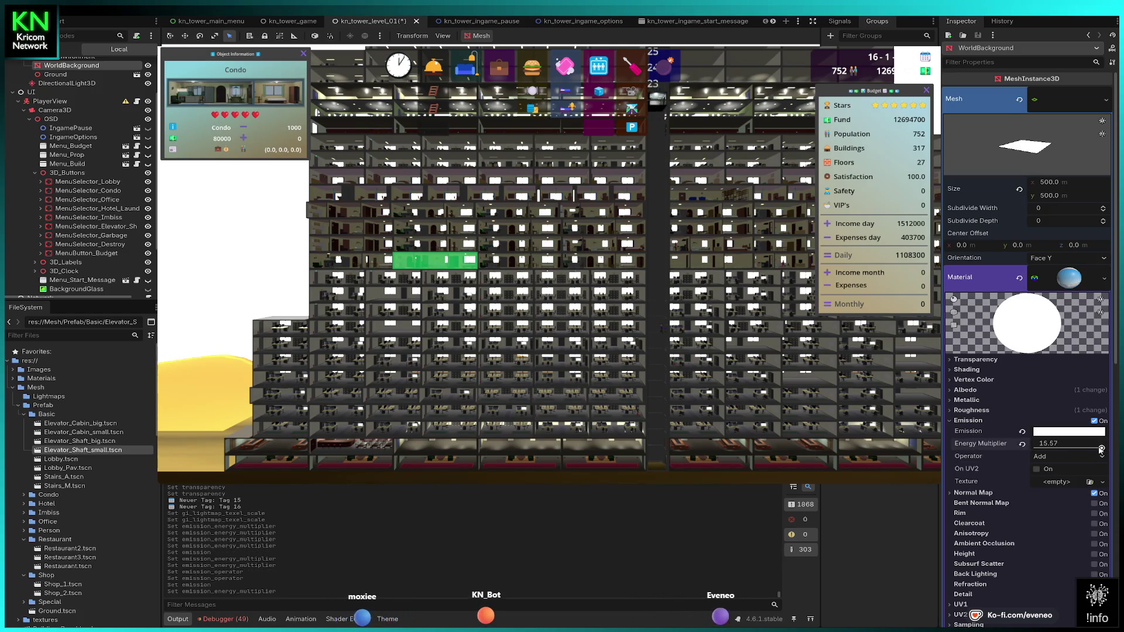
pyautogui.moveTo(1103, 448); pyautogui.dragTo(1036, 448)
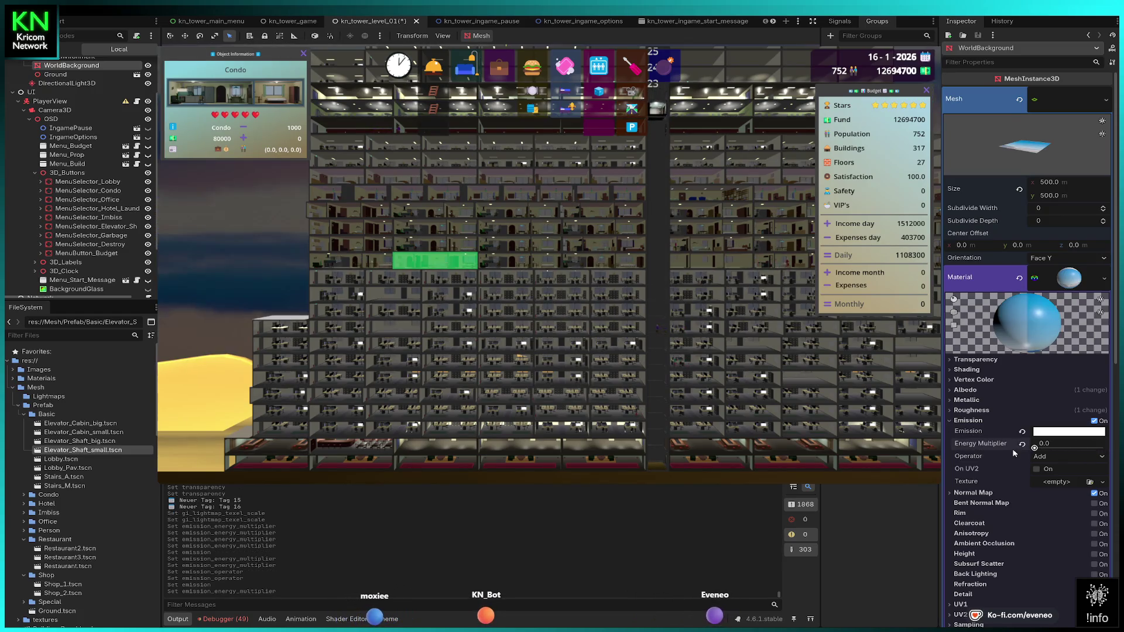
pyautogui.click(1048, 443)
pyautogui.write('0.1')
pyautogui.press('Return')
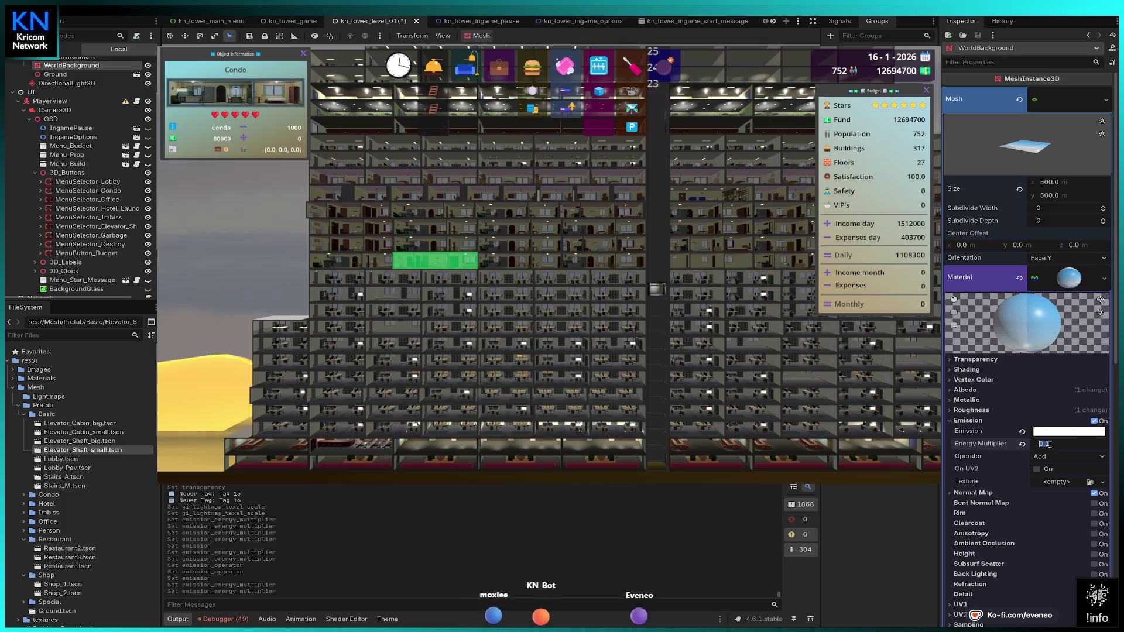
pyautogui.press('Return')
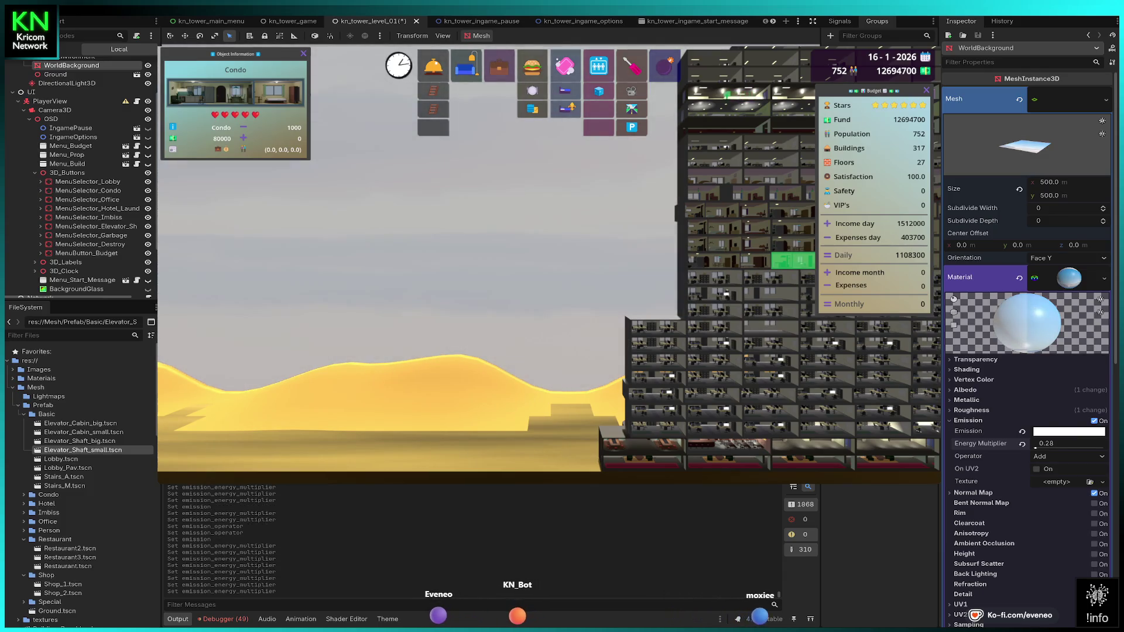
# - Drag the WorldBackground material's emission energy multiplier from 0.5 down to 0.0, then expand the Albedo section
pyautogui.click(1036, 470)
pyautogui.moveTo(1038, 445); pyautogui.dragTo(1037, 451)
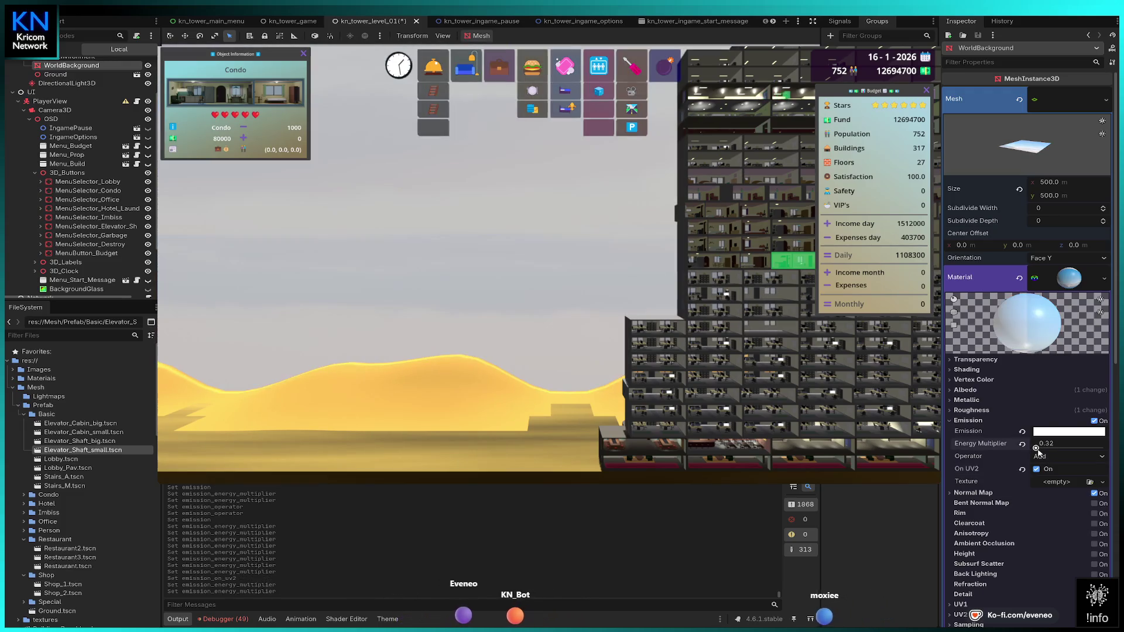
pyautogui.click(1038, 470)
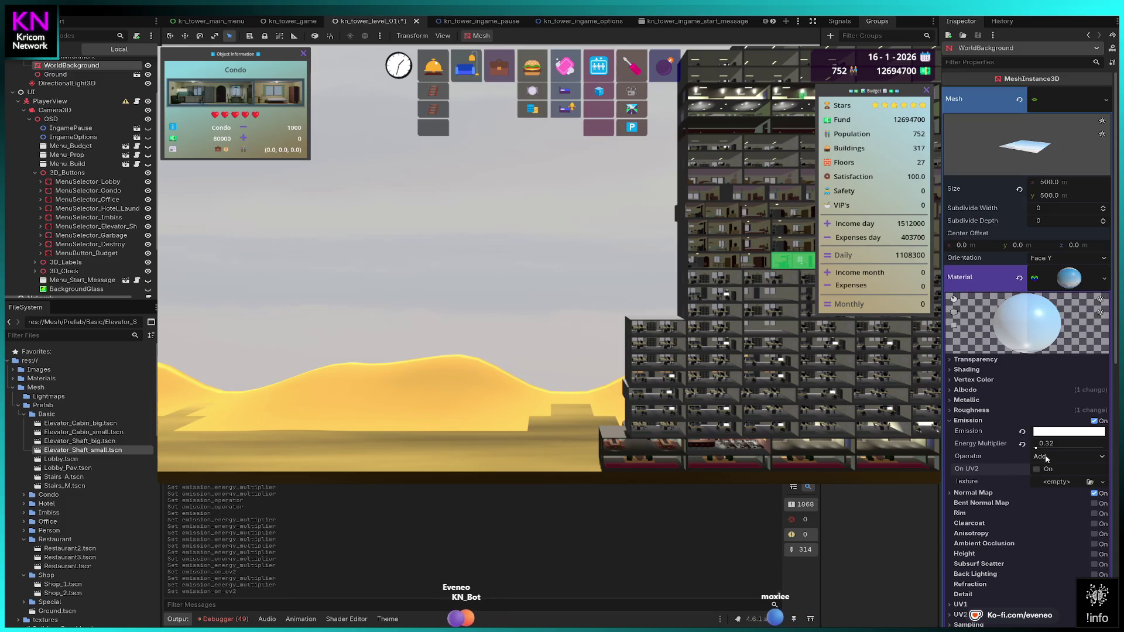
pyautogui.click(1045, 447)
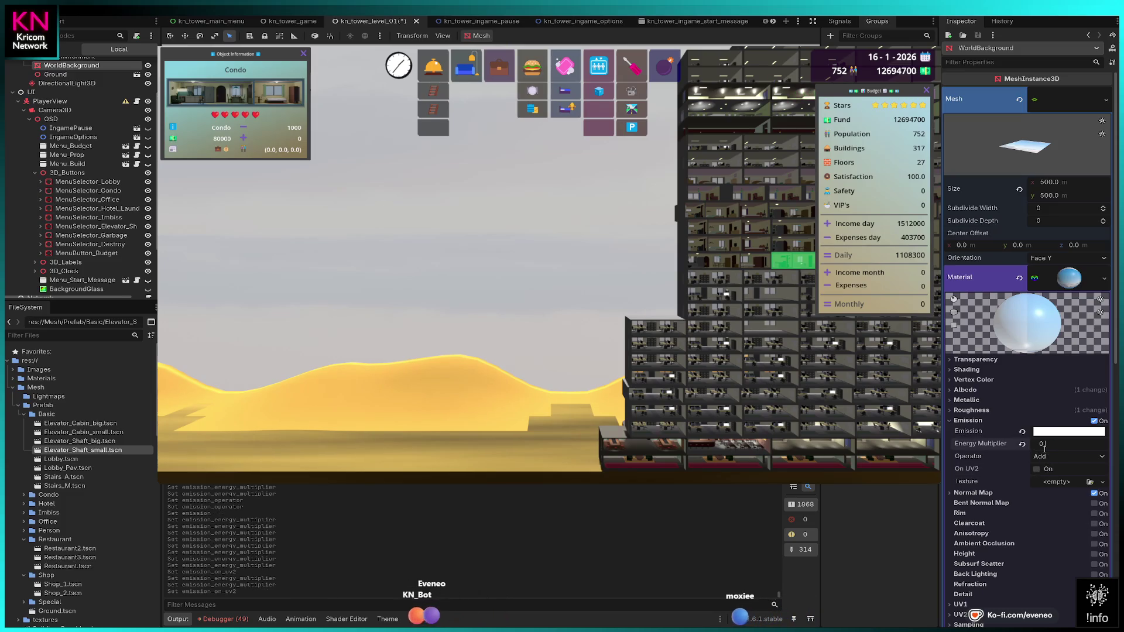
pyautogui.write('5')
pyautogui.press('Return')
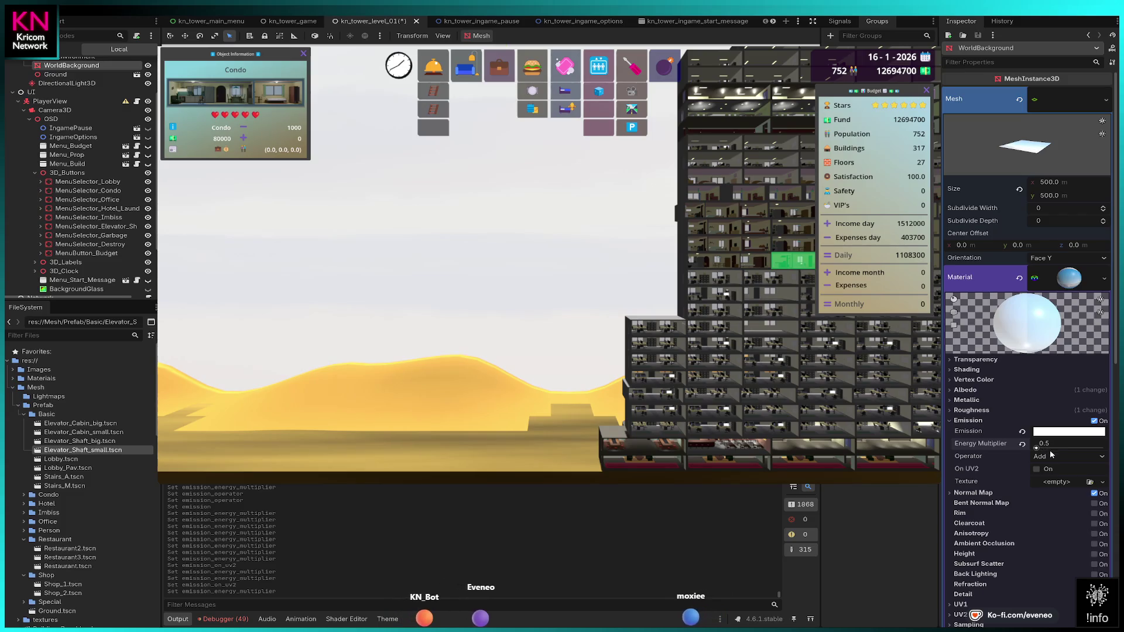
pyautogui.moveTo(1052, 449); pyautogui.dragTo(1030, 449)
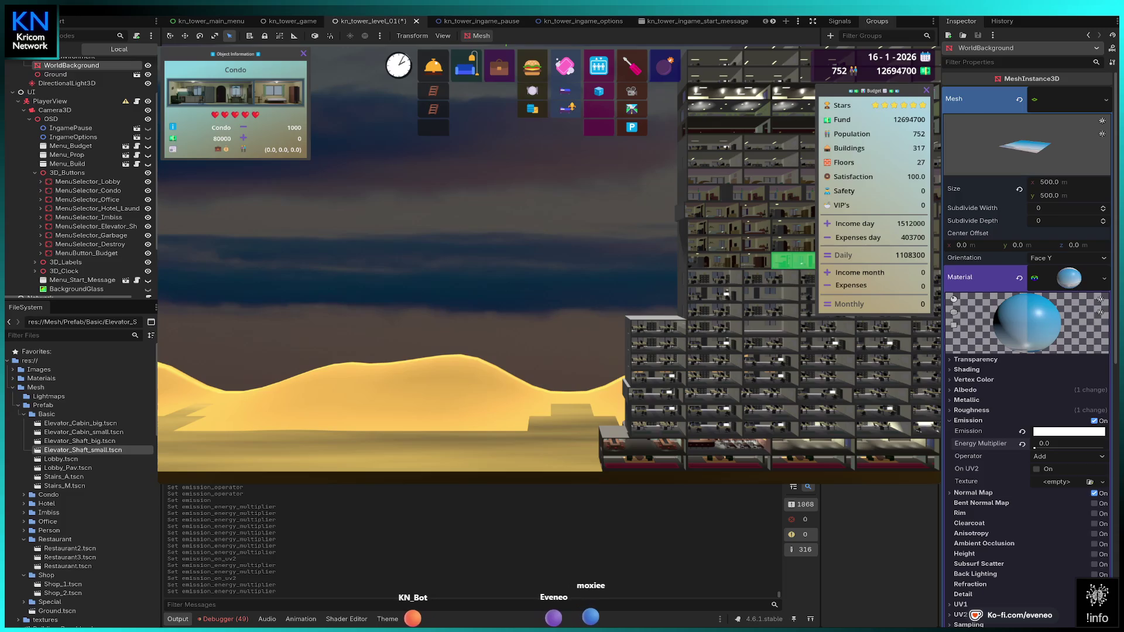
pyautogui.click(973, 390)
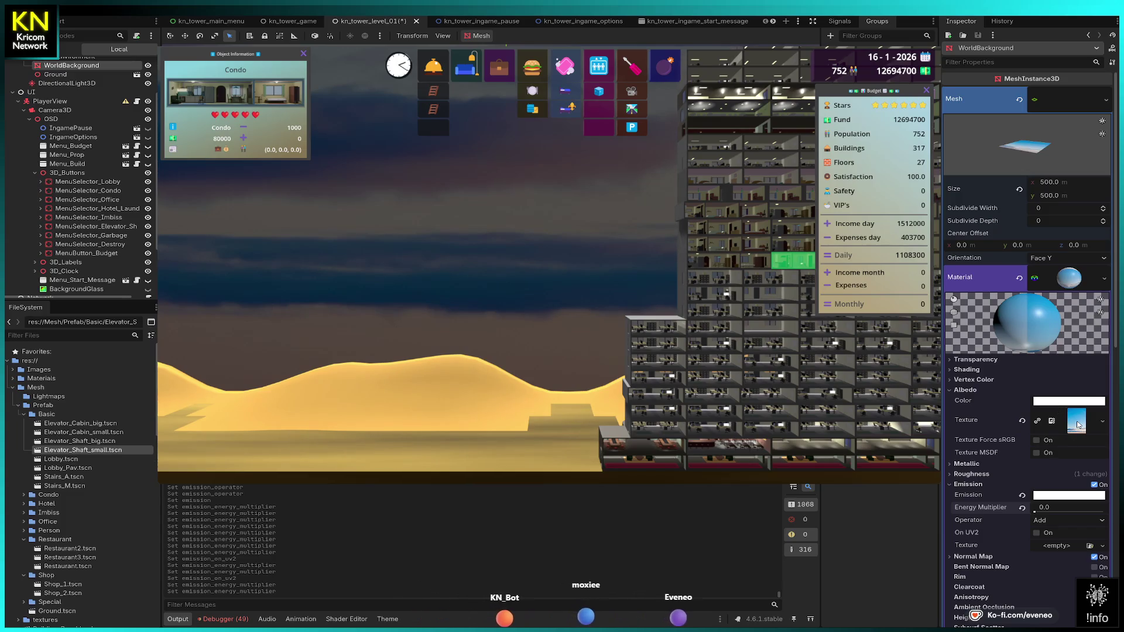
# - Preview the material's albedo sky texture and browse the material properties
pyautogui.click(1079, 425)
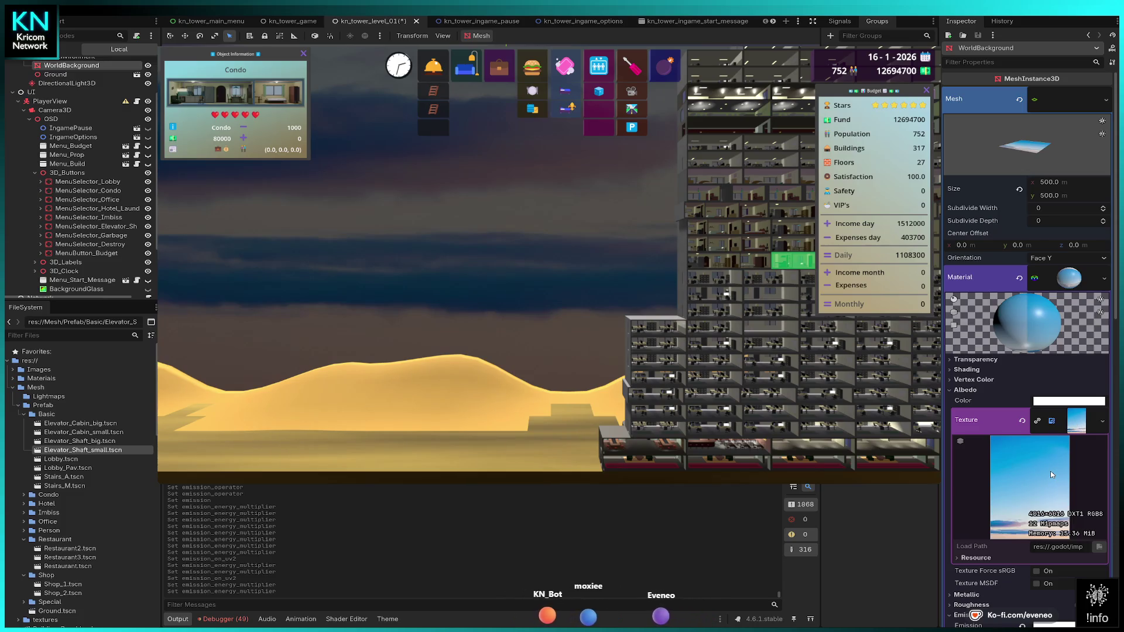
pyautogui.scroll(-8, 1036, 457)
pyautogui.scroll(-3, 1018, 434)
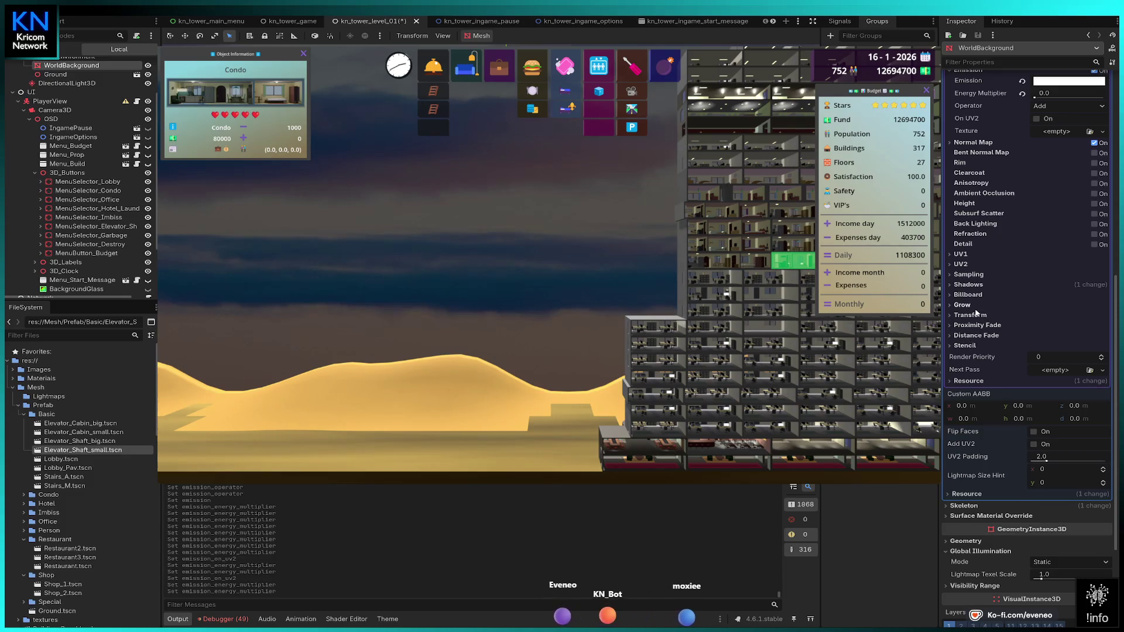
pyautogui.scroll(3, 984, 310)
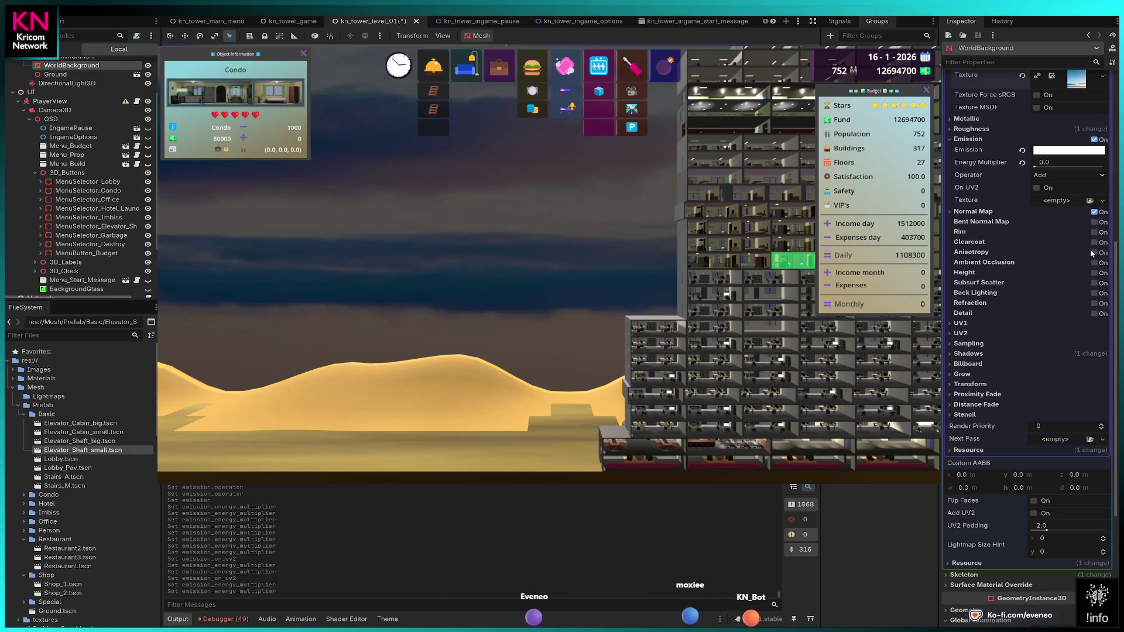
# - Turn off Normal Map and expand the Roughness section, currently 0.39
pyautogui.click(1094, 212)
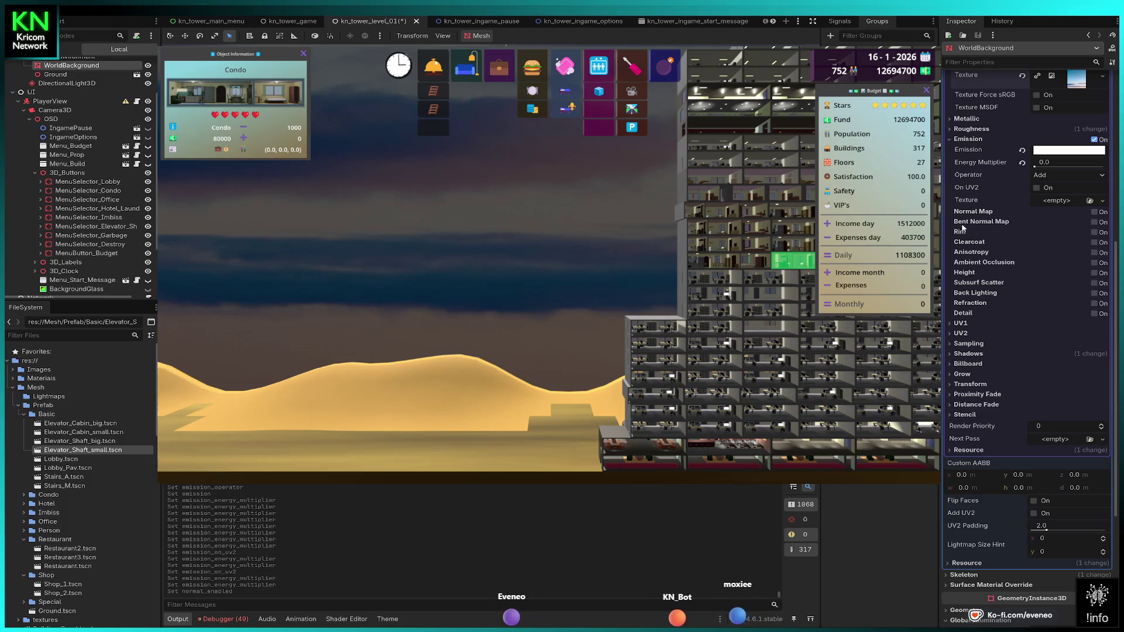
pyautogui.scroll(3, 983, 246)
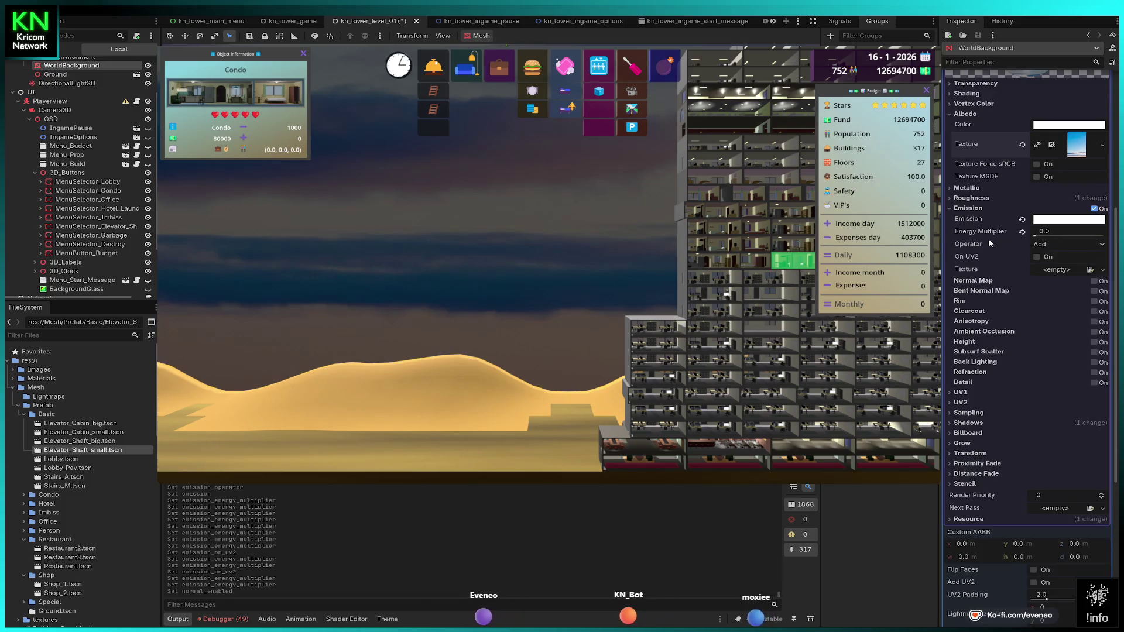
pyautogui.click(1018, 198)
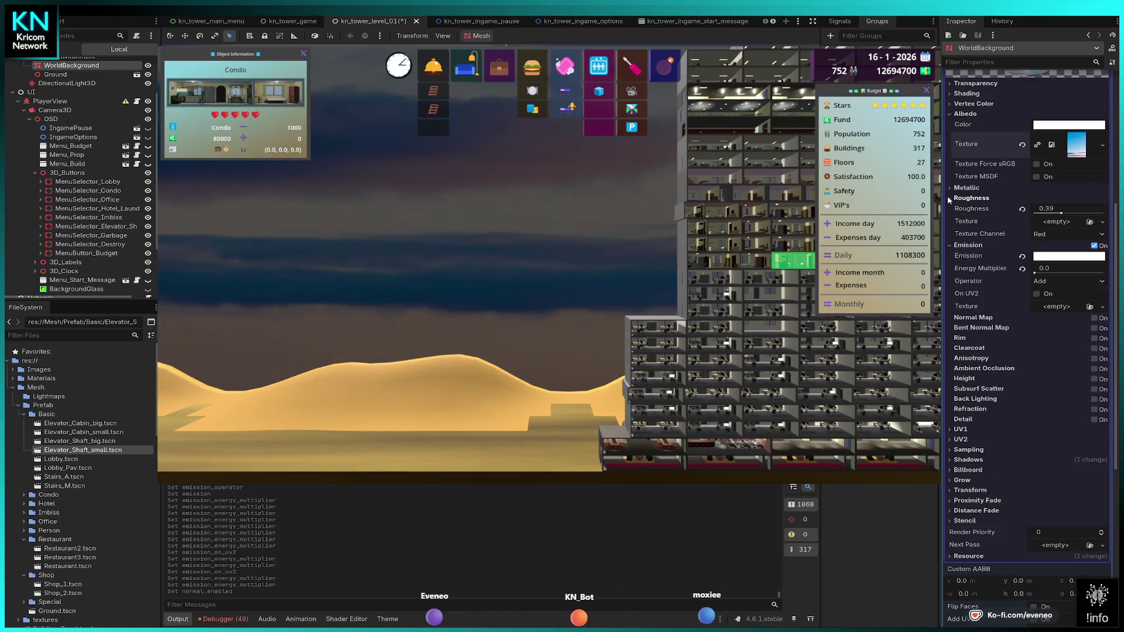
# - Lower the material Roughness from 0.39 to 0.1, then select PlayerView in the Scene tree
pyautogui.moveTo(1061, 213); pyautogui.dragTo(1041, 216)
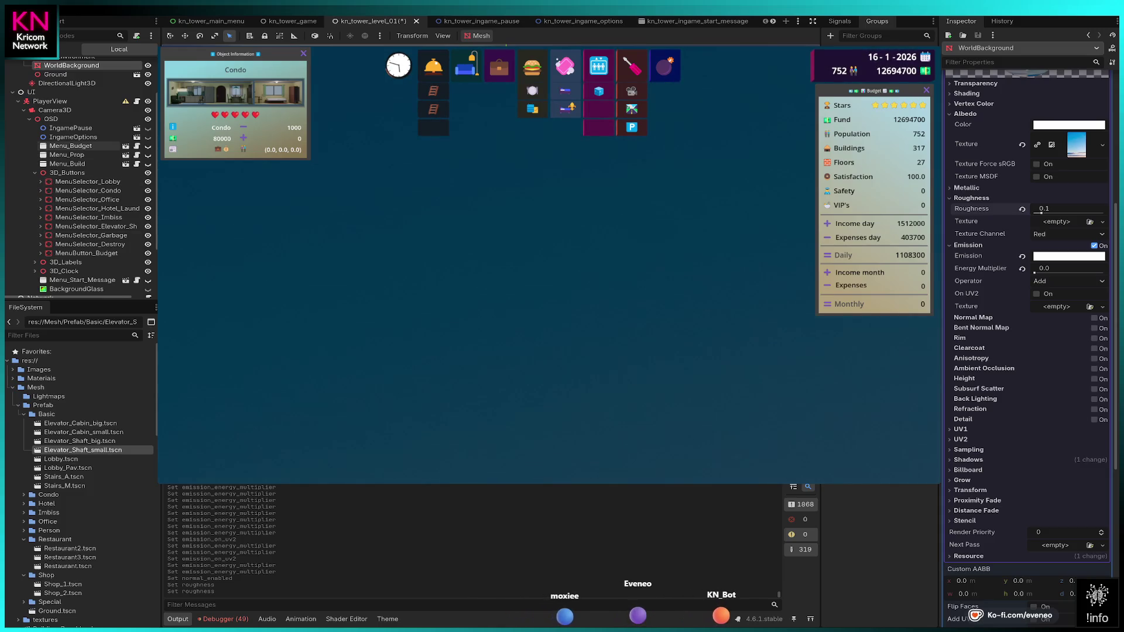
pyautogui.click(49, 103)
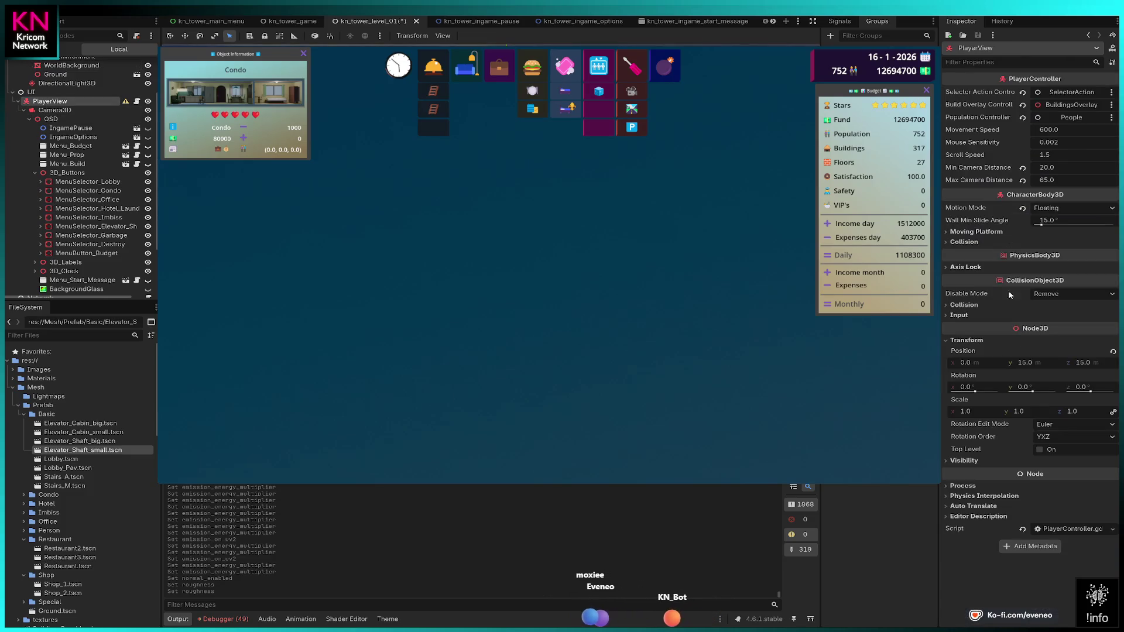
# - Check PlayerView's Position Y, then select the KN_Tower_Level01 root node instead
pyautogui.click(1025, 365)
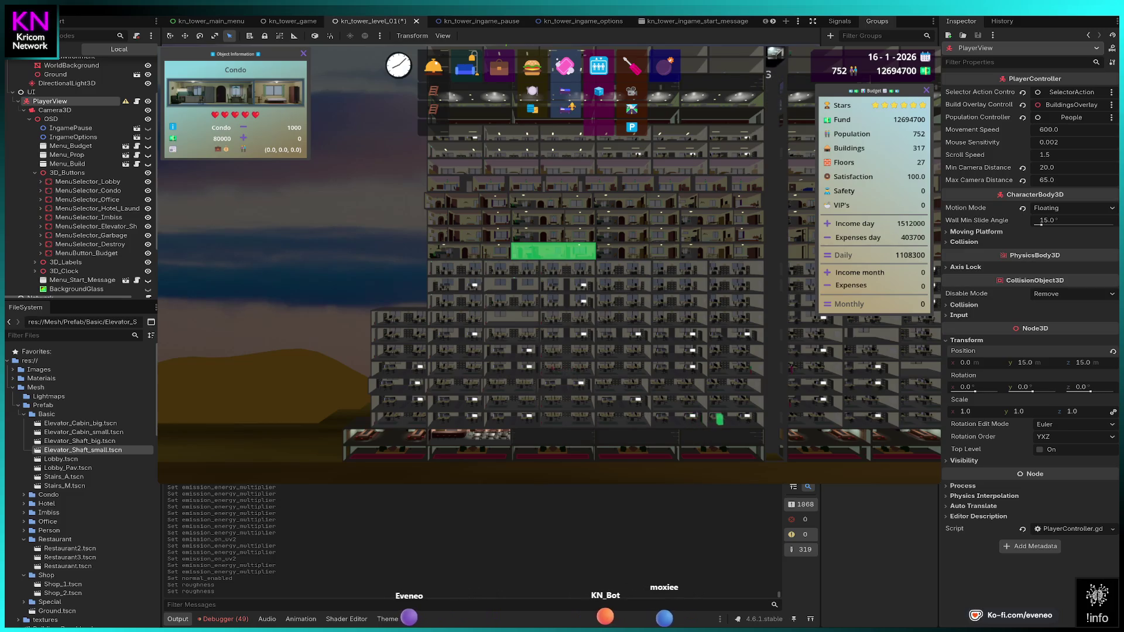
pyautogui.scroll(3, 76, 175)
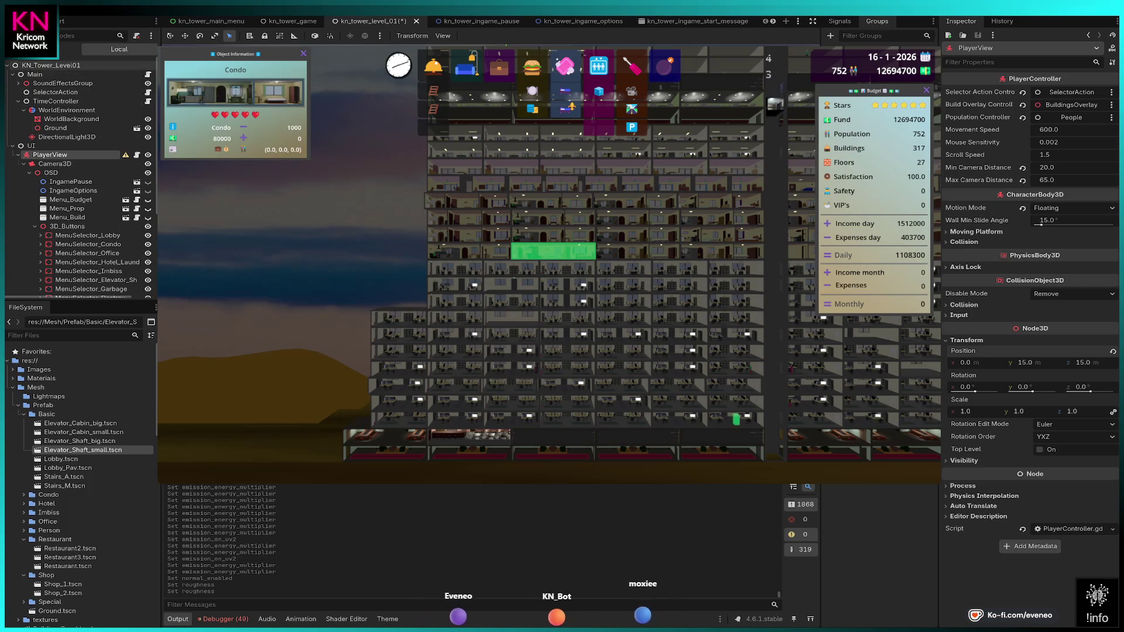
pyautogui.click(51, 65)
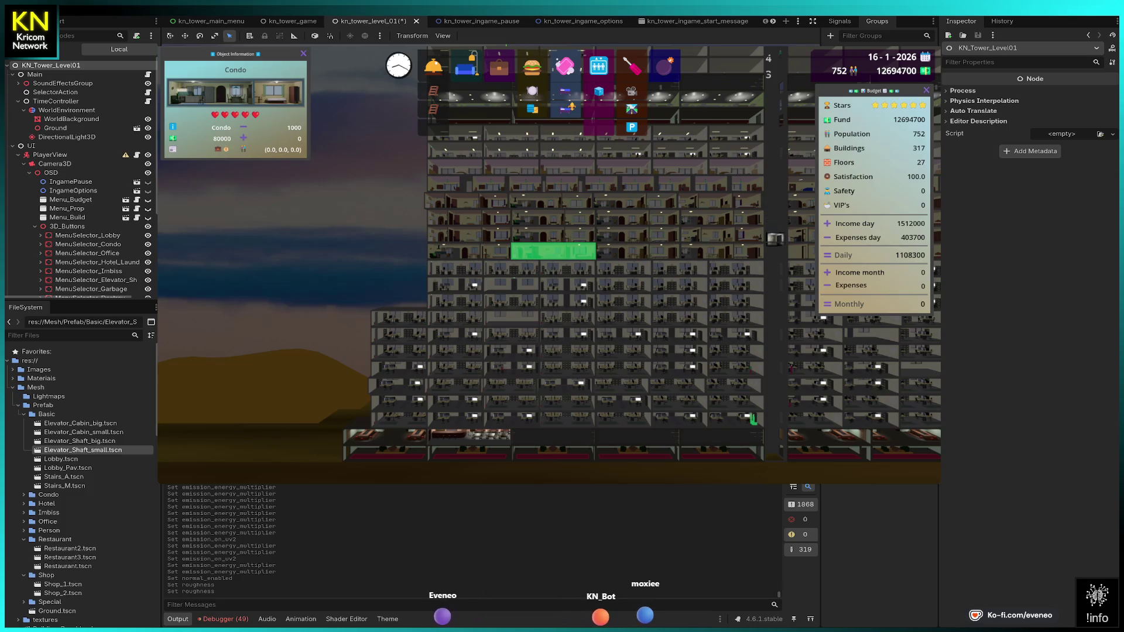
# - Relaunch the project with F5 and start a New Game from the KN TOWER menu
pyautogui.press('F5')
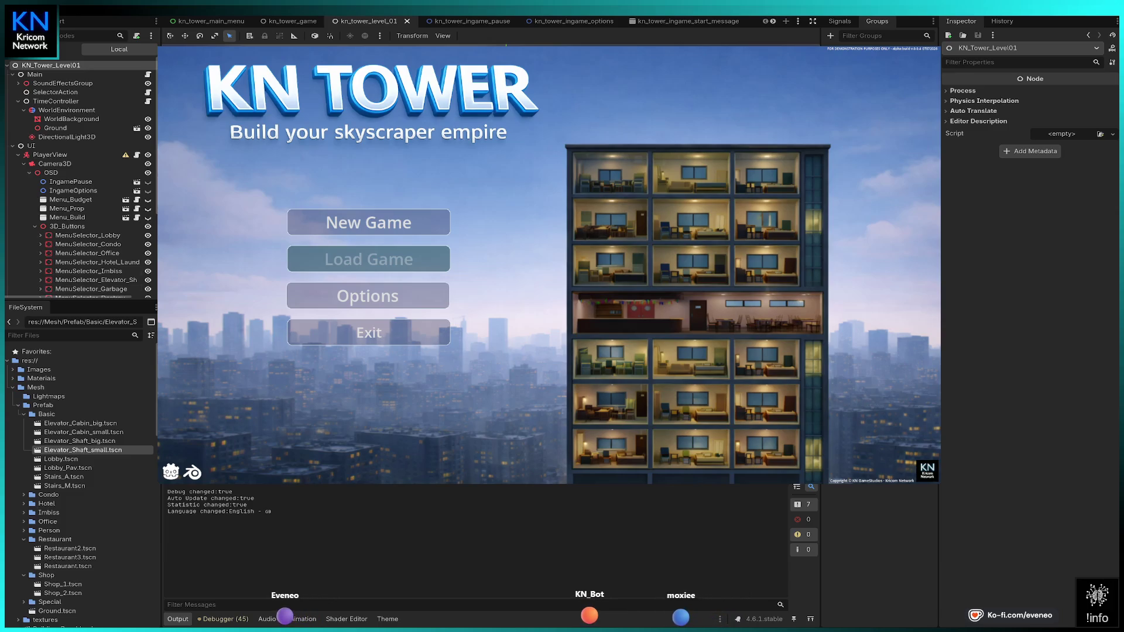
pyautogui.press('Return')
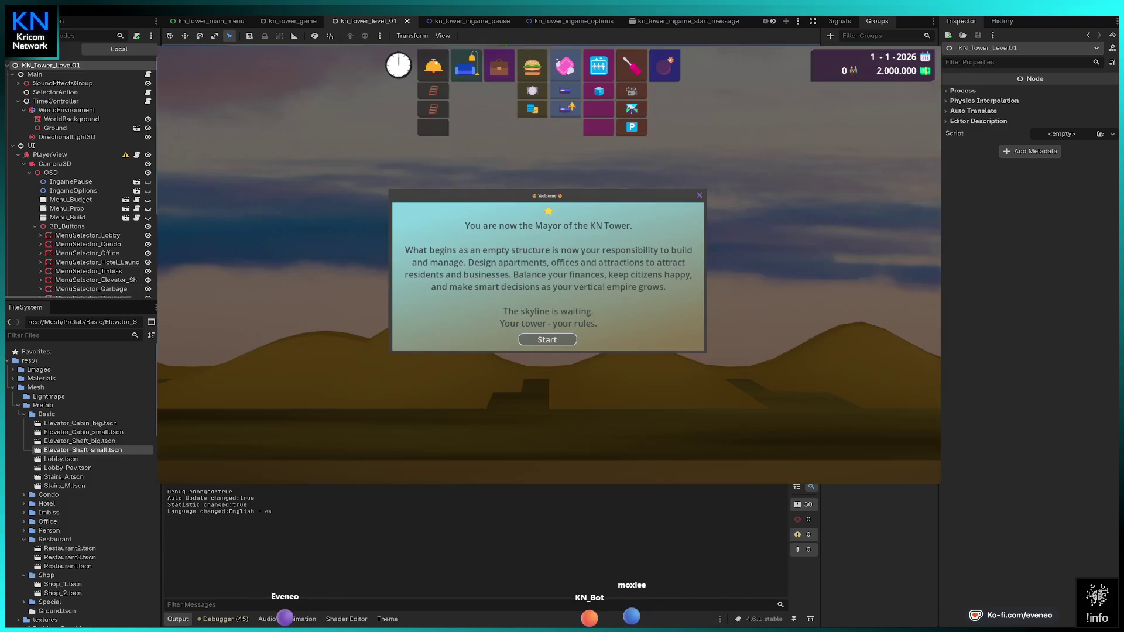
# - Dismiss the welcome message and build three lobbies side by side on the ground floor
pyautogui.press('Return')
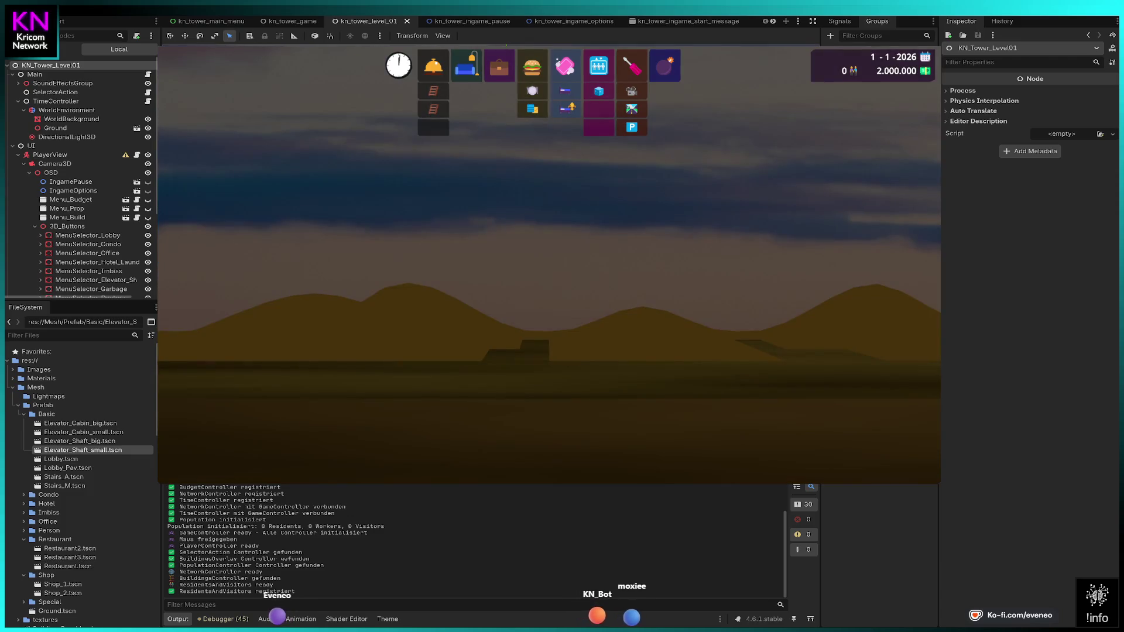
pyautogui.click(433, 65)
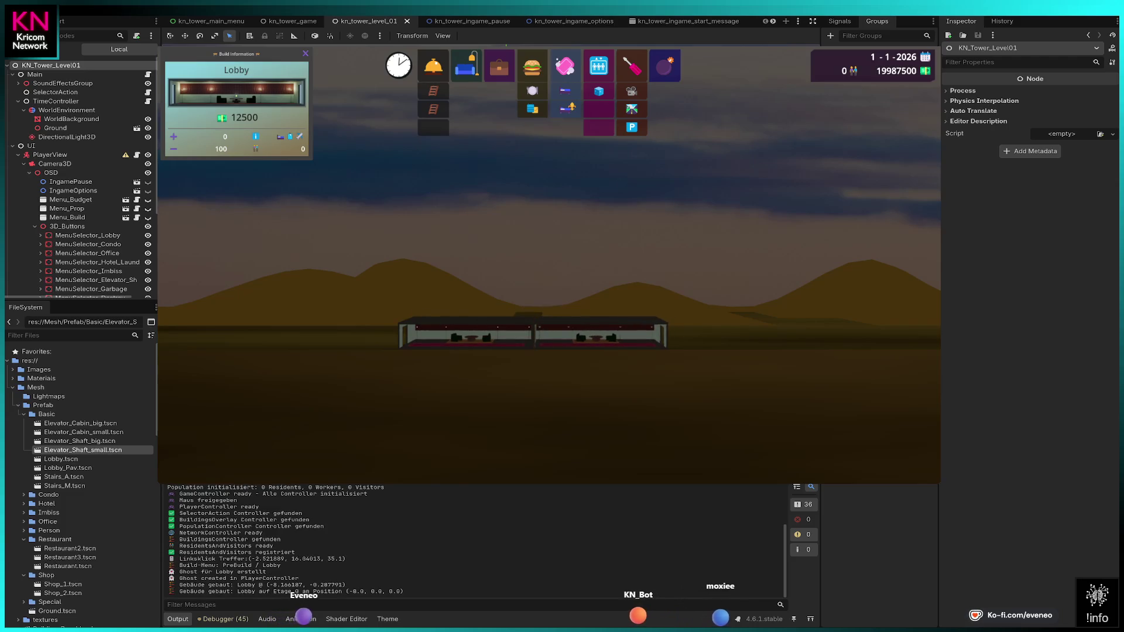
pyautogui.click(609, 334)
pyautogui.click(713, 332)
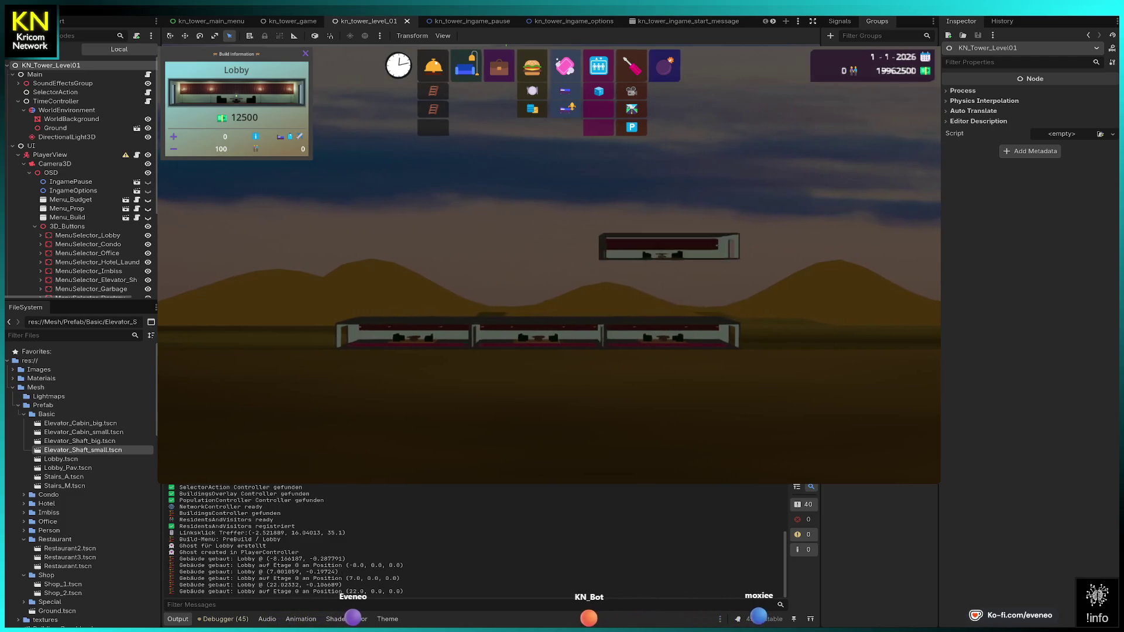
pyautogui.press('Escape')
# - Stack an elevator shaft on floors 0–4, then open the Elevator_Shaft_small scene
pyautogui.click(598, 66)
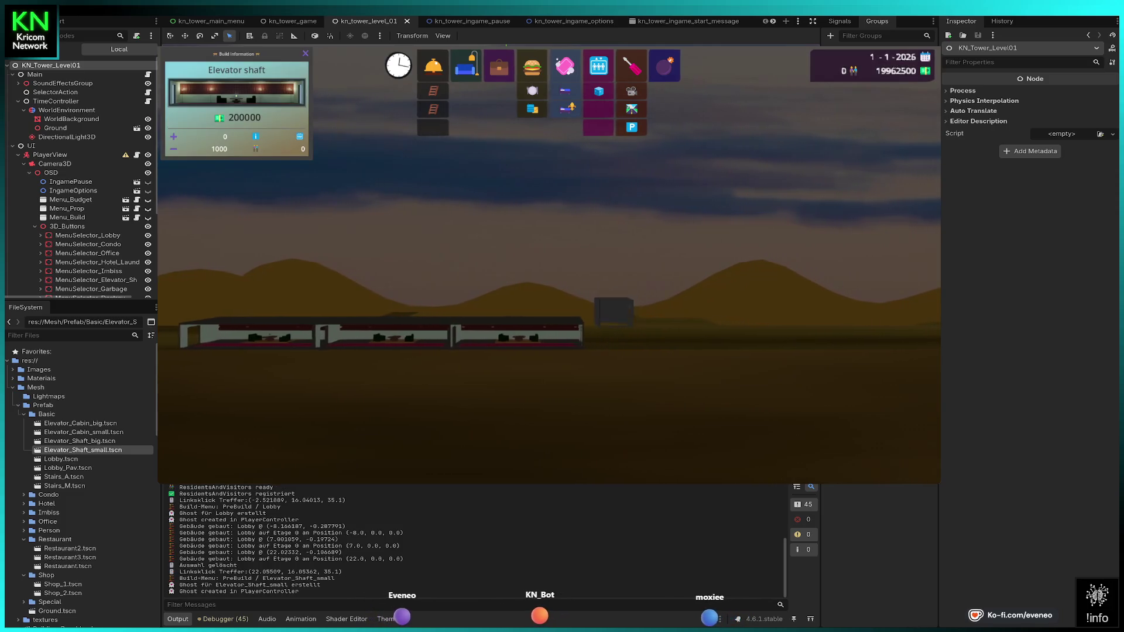
pyautogui.click(590, 332)
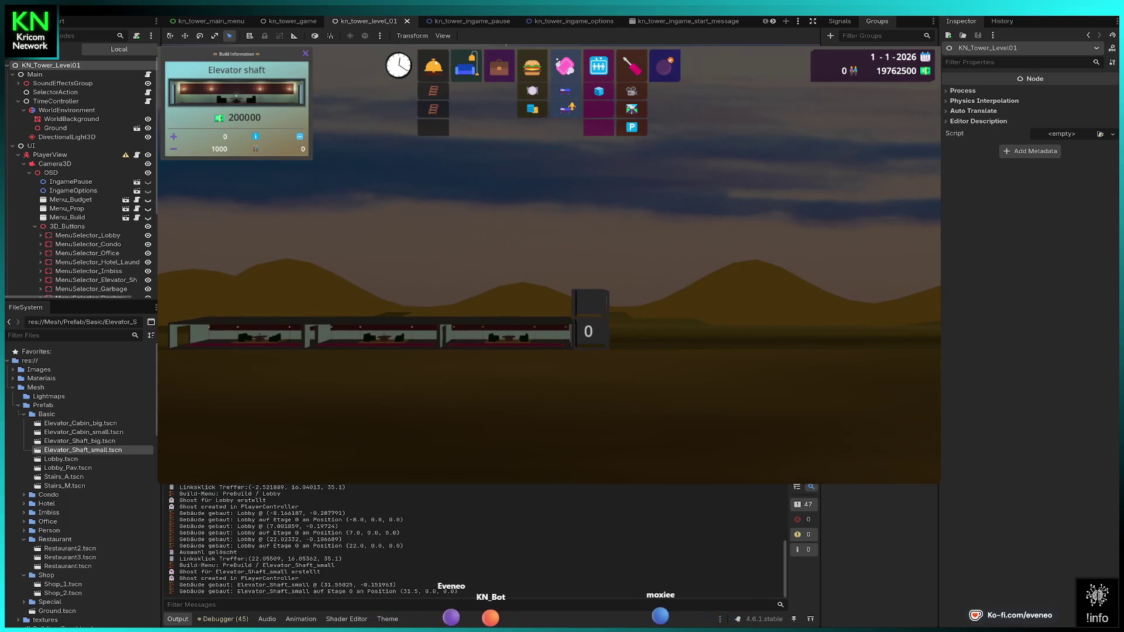
pyautogui.click(588, 305)
pyautogui.click(588, 281)
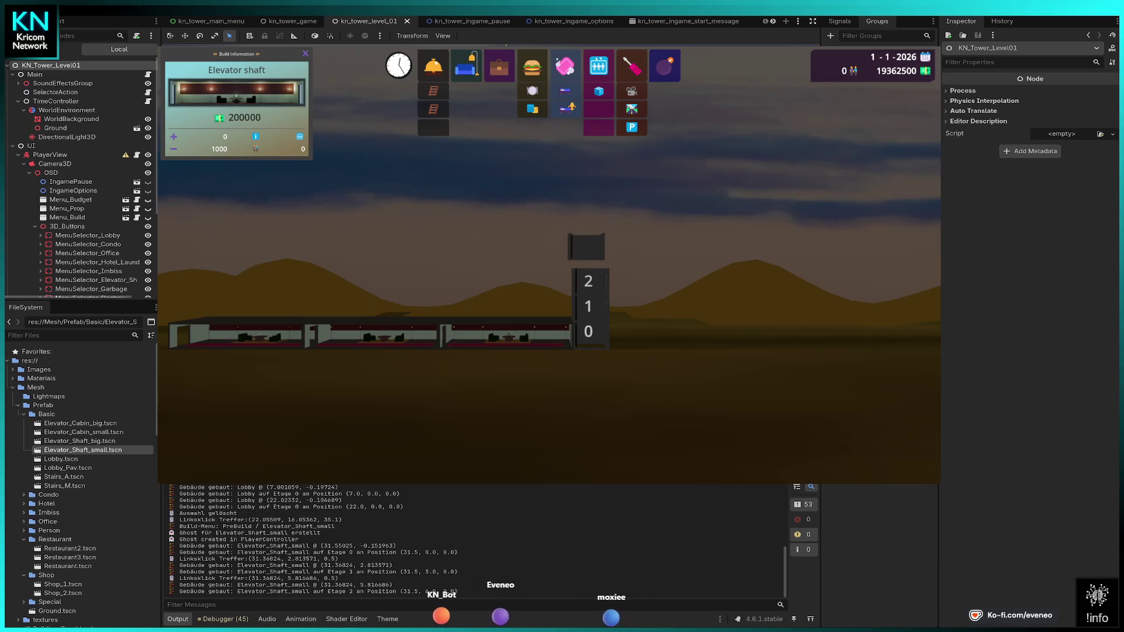
pyautogui.click(588, 256)
pyautogui.click(588, 231)
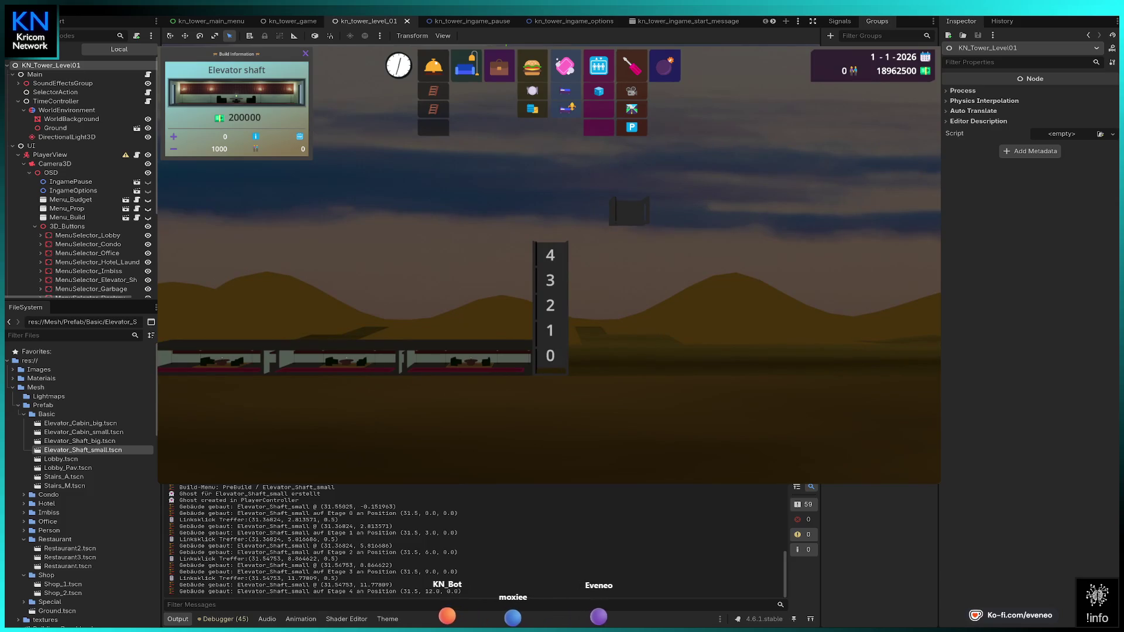
pyautogui.press('Escape')
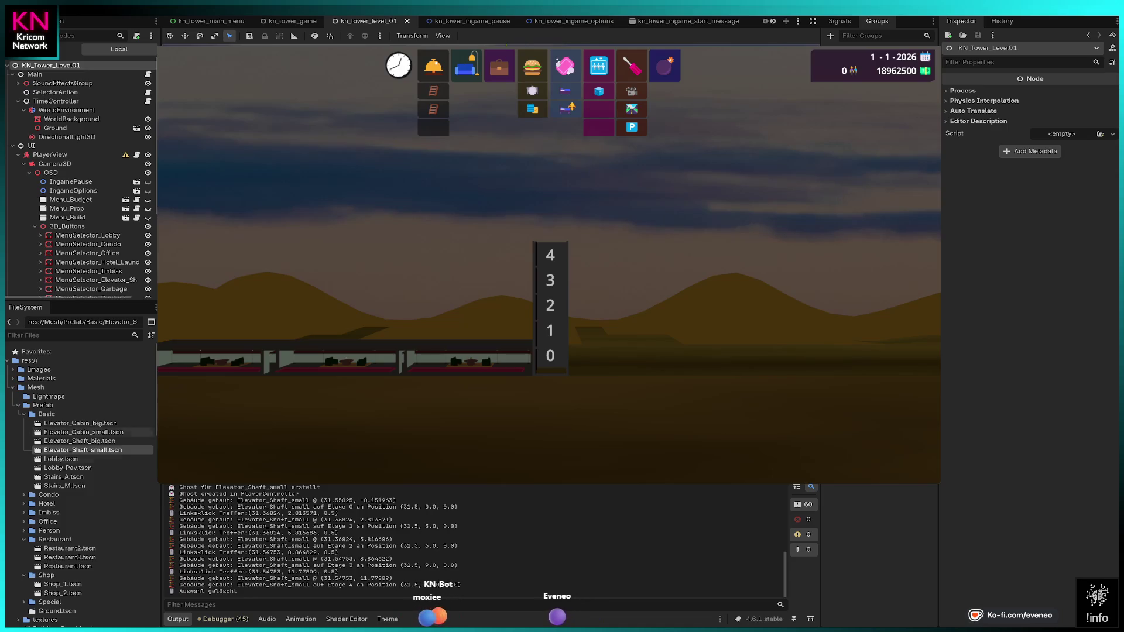
pyautogui.scroll(-4, 76, 391)
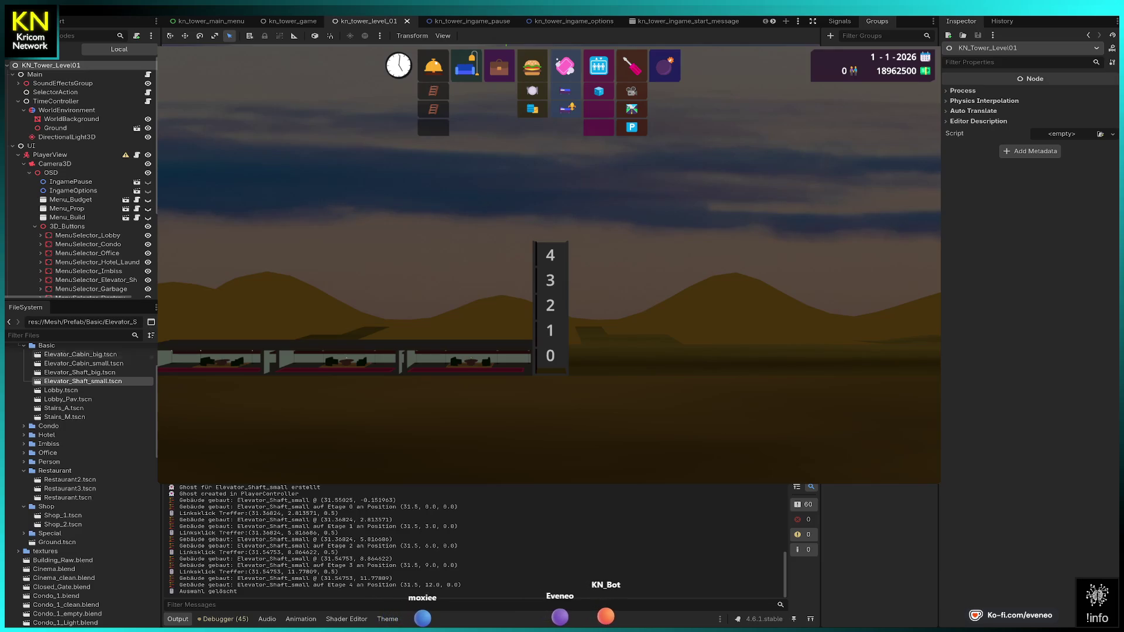
pyautogui.doubleClick(83, 382)
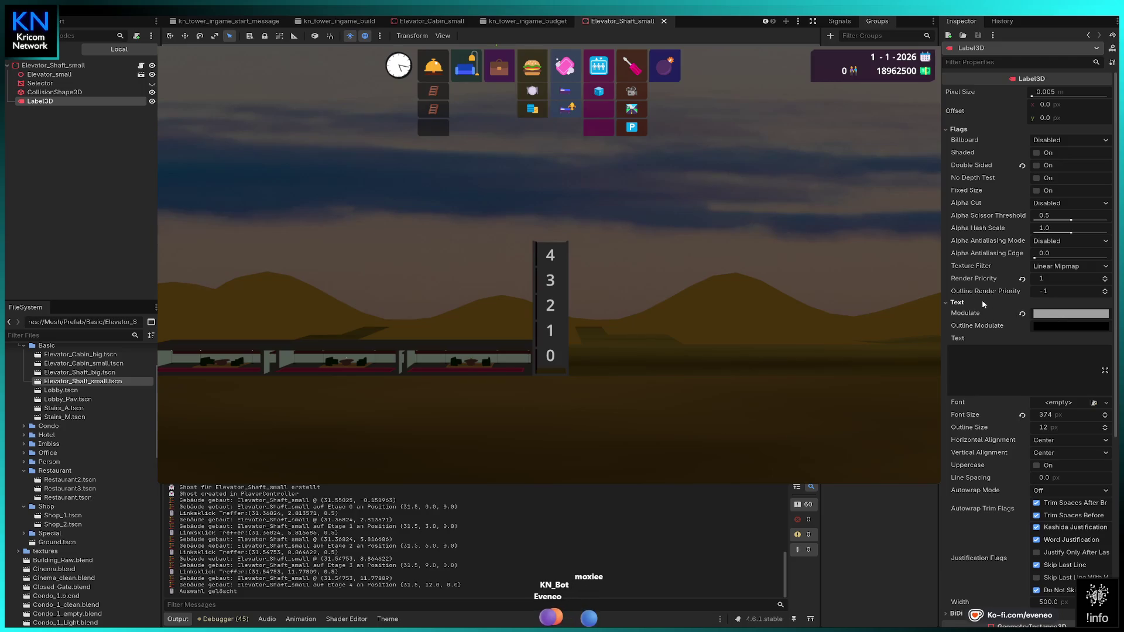
# - Scroll the Inspector through the Label3D's Text settings: Render Priority 1, Font Size 374, empty Text
pyautogui.scroll(-5, 987, 345)
pyautogui.scroll(5, 989, 388)
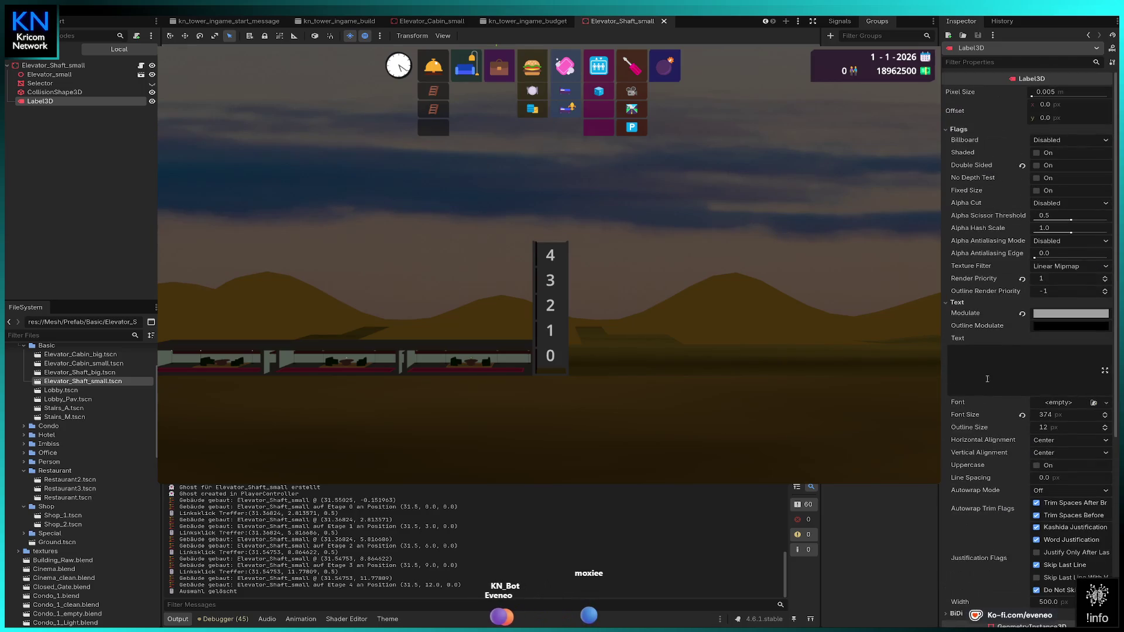
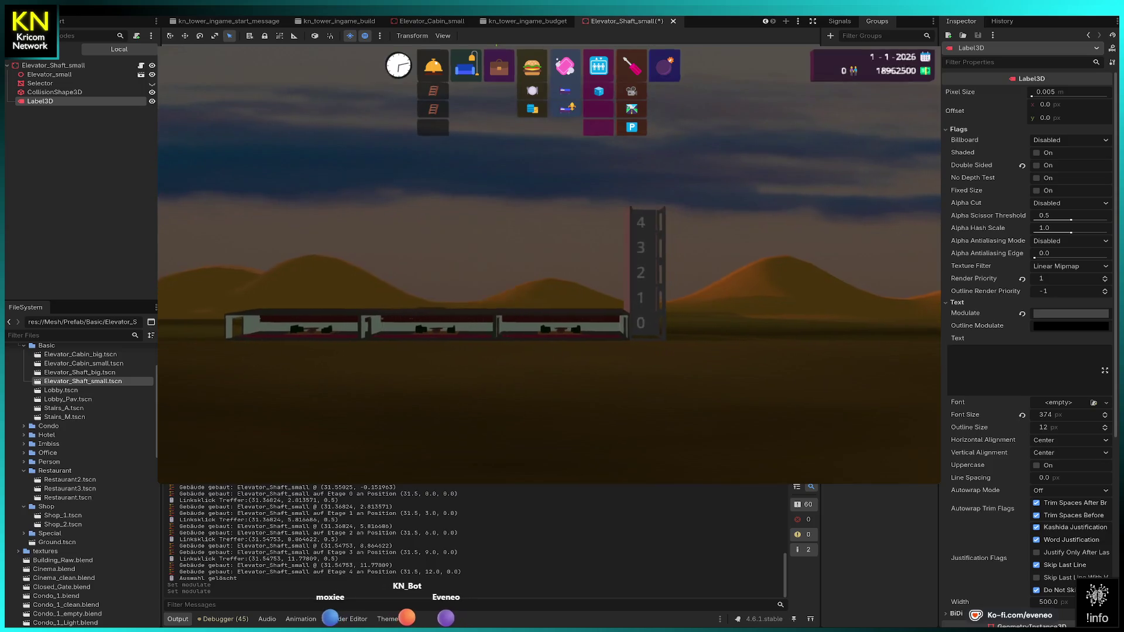
# - Place a small elevator cabin at the shaft bottom and three restaurants along floor 1
pyautogui.click(598, 91)
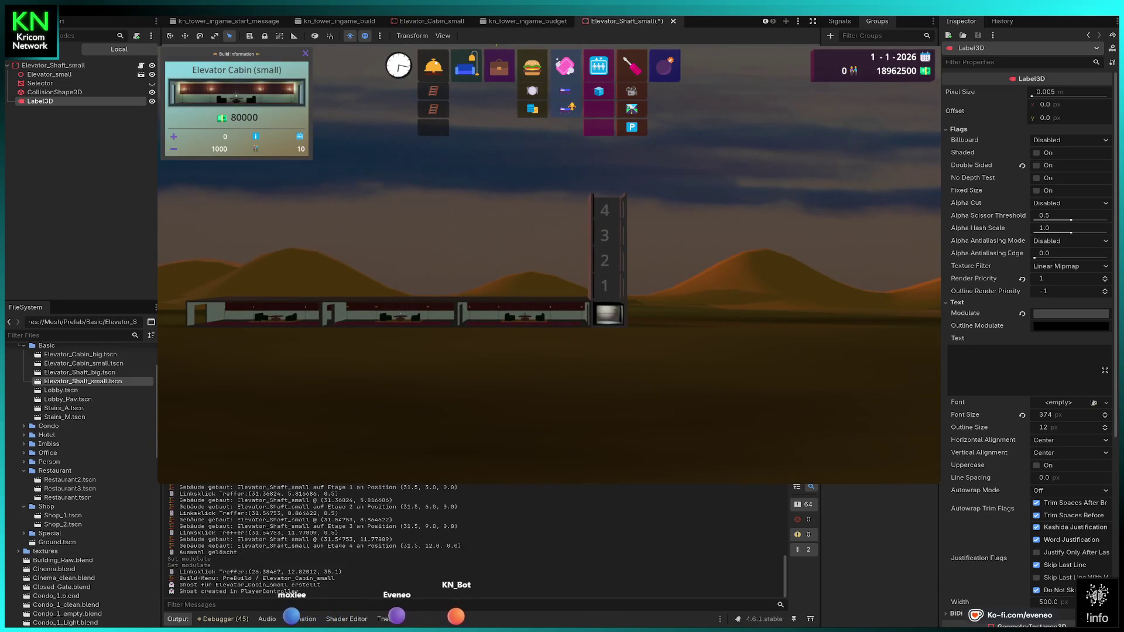
pyautogui.click(609, 314)
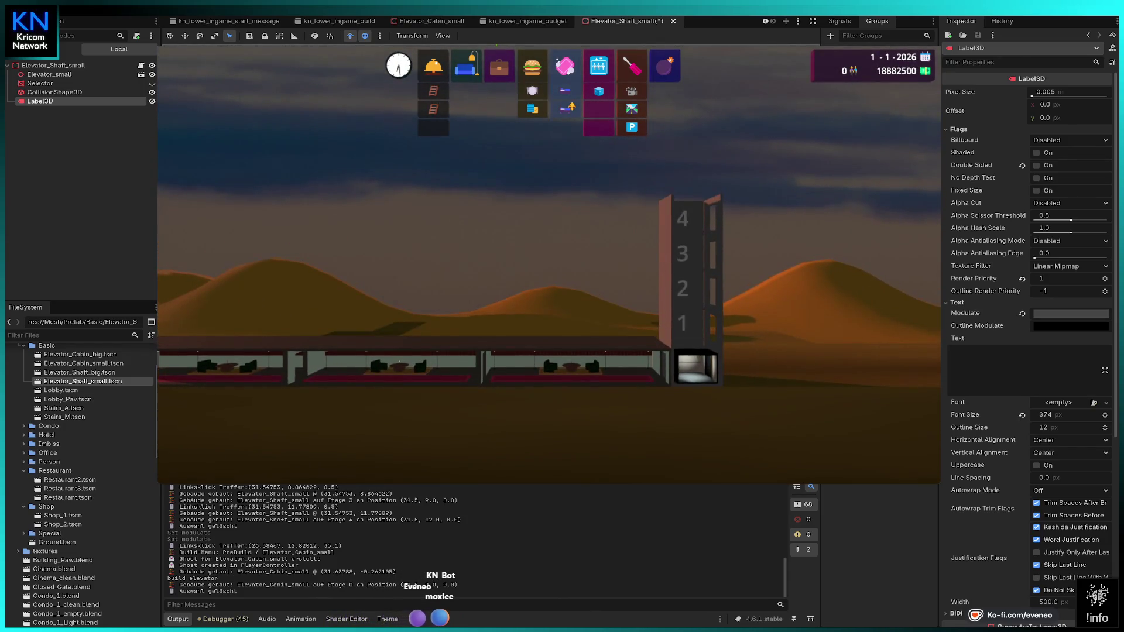
pyautogui.click(532, 67)
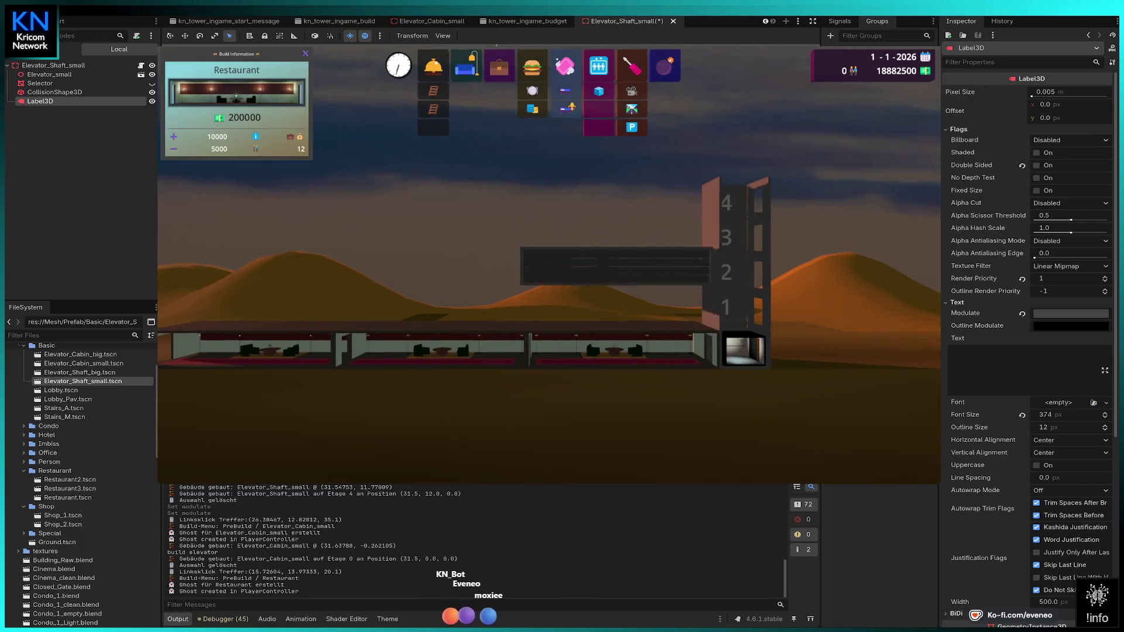
pyautogui.click(623, 307)
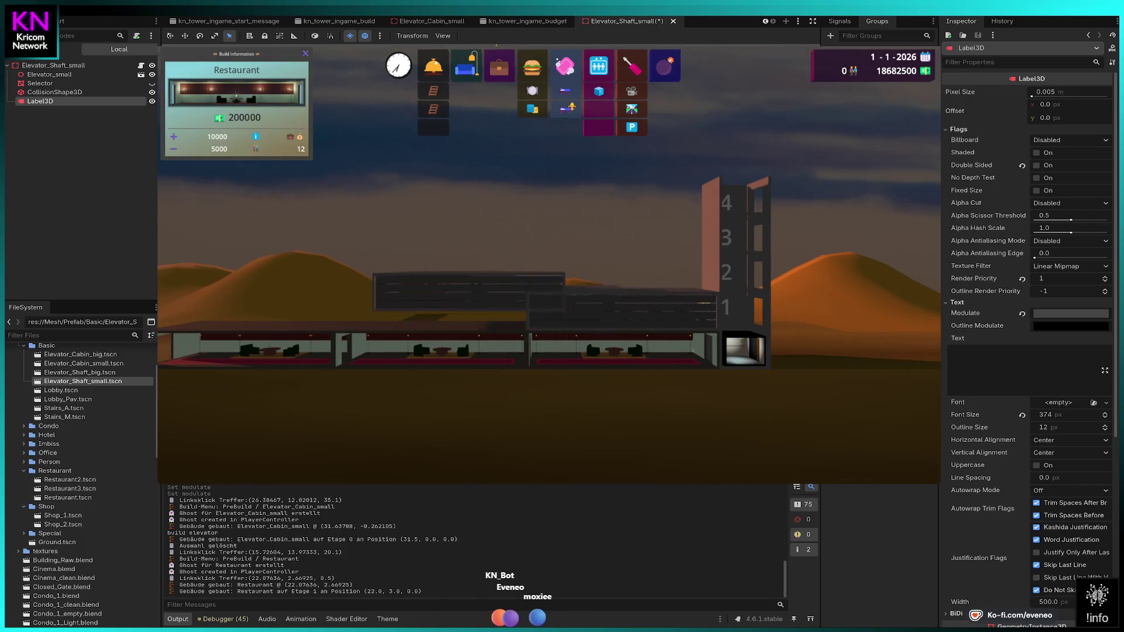
pyautogui.click(432, 310)
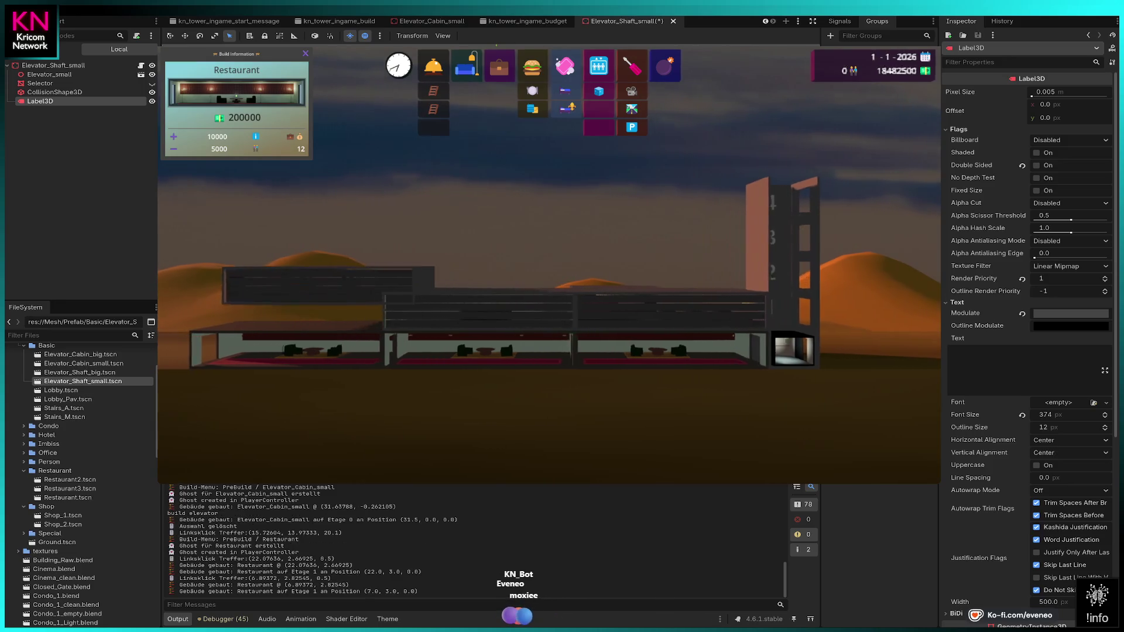
pyautogui.click(316, 328)
pyautogui.press('Escape')
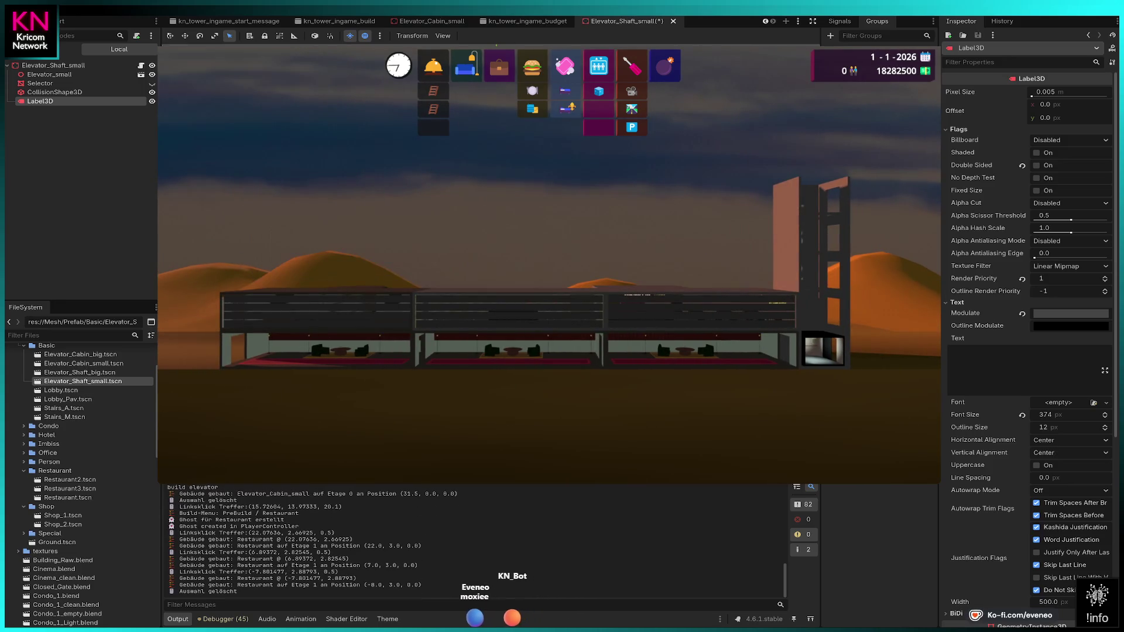
# - Build a shop on floor 2, then demolish the misplaced one
pyautogui.click(499, 66)
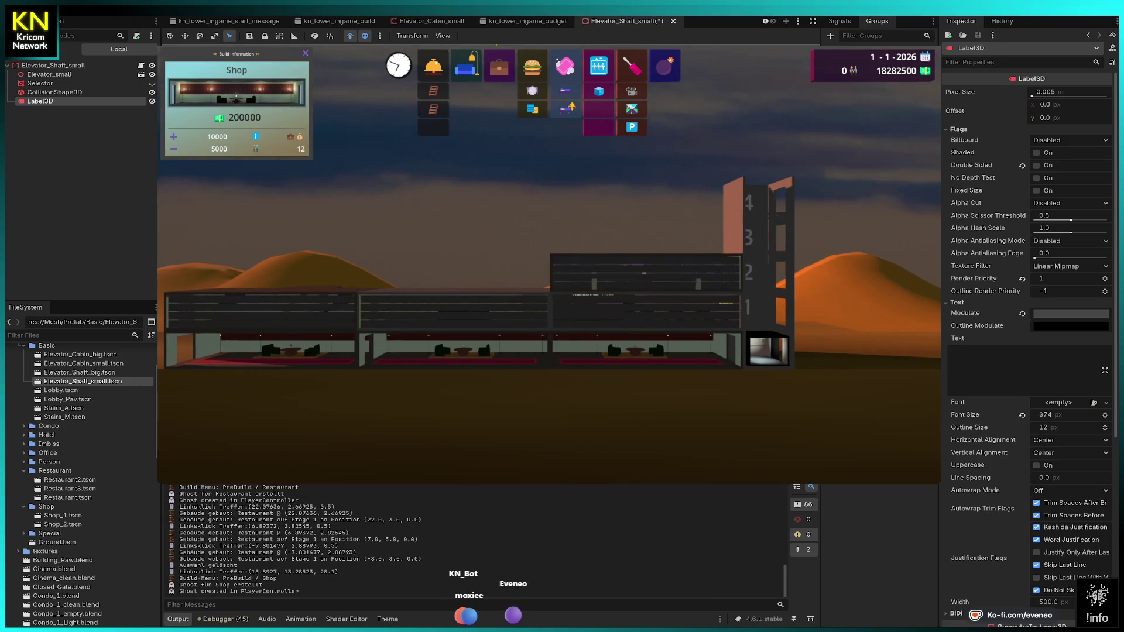
pyautogui.click(644, 272)
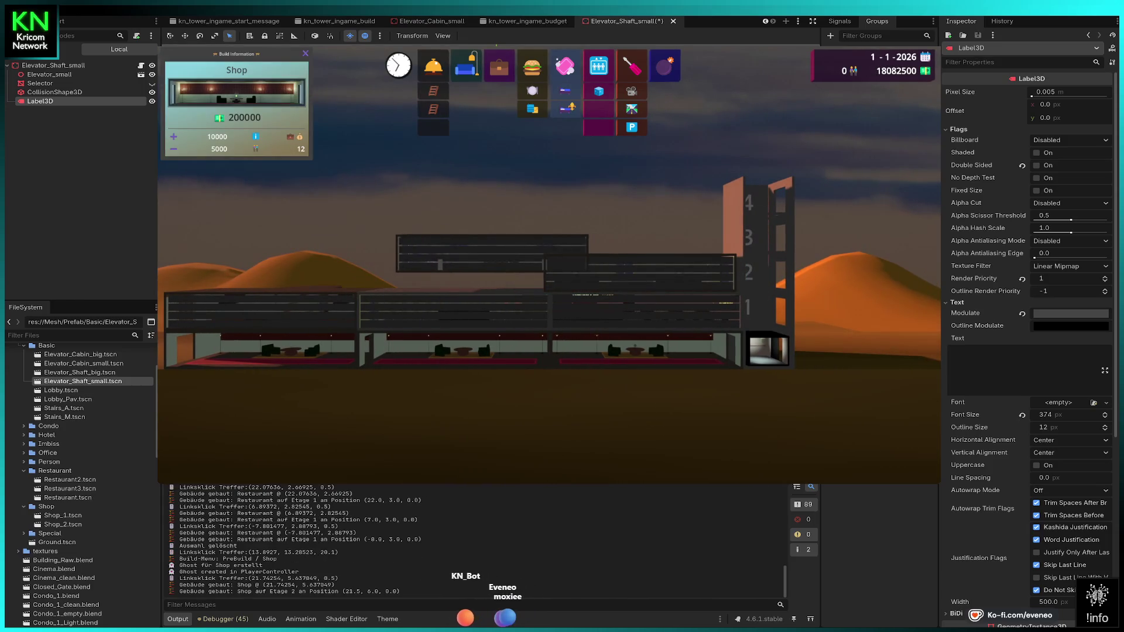
pyautogui.press('Escape')
pyautogui.click(632, 66)
pyautogui.click(562, 272)
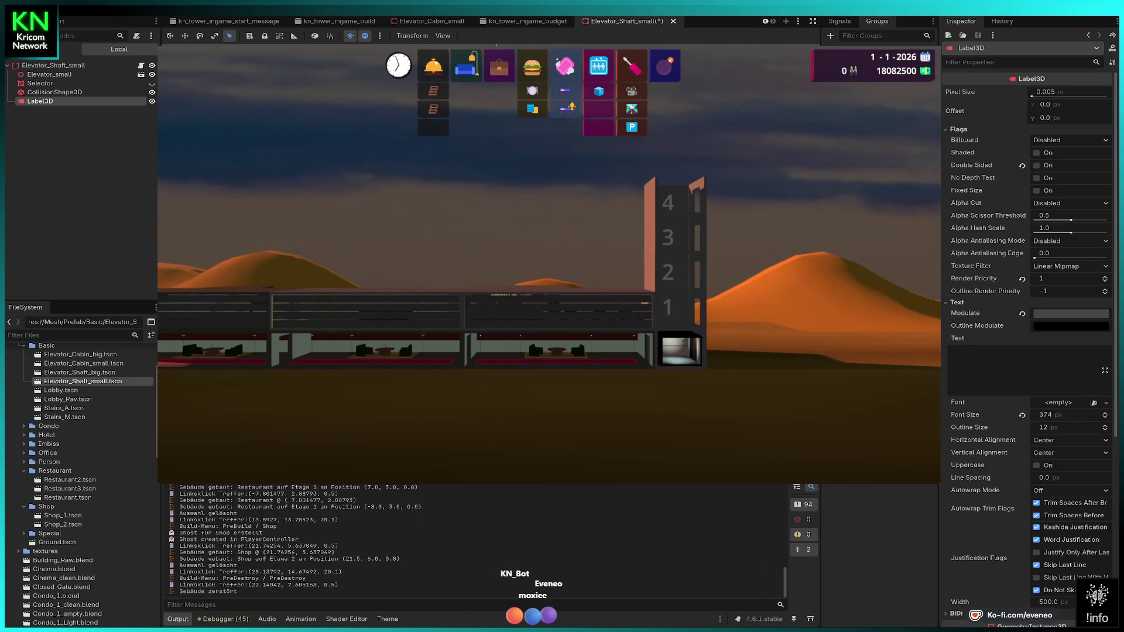
# - Fill floor 2 with shops from beside the shaft to its left end
pyautogui.click(499, 66)
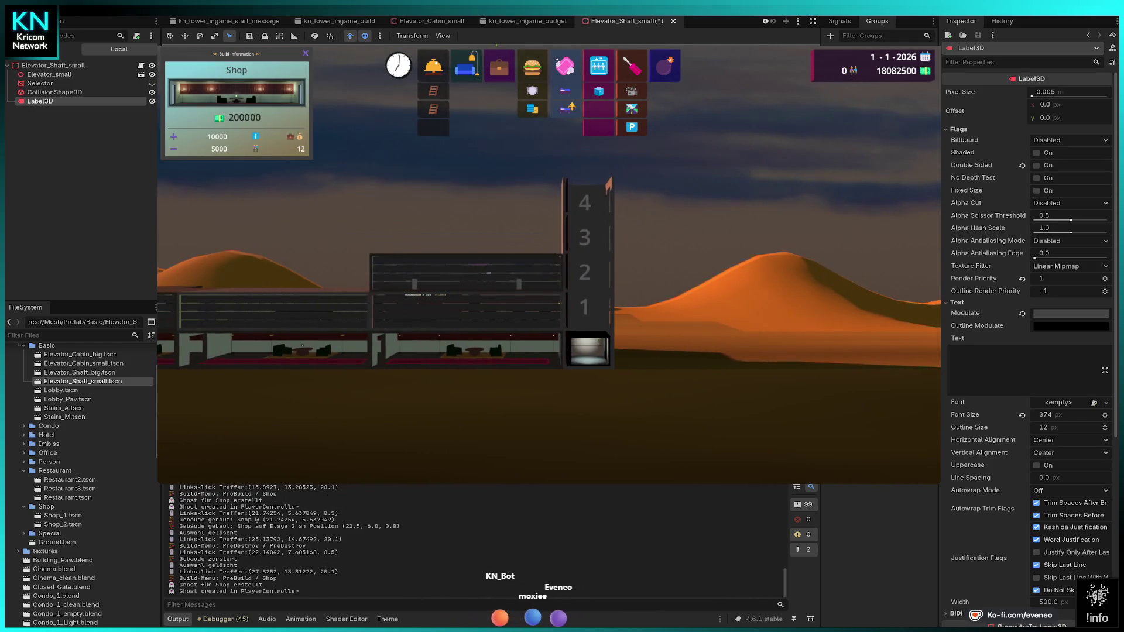
pyautogui.click(521, 269)
pyautogui.click(193, 270)
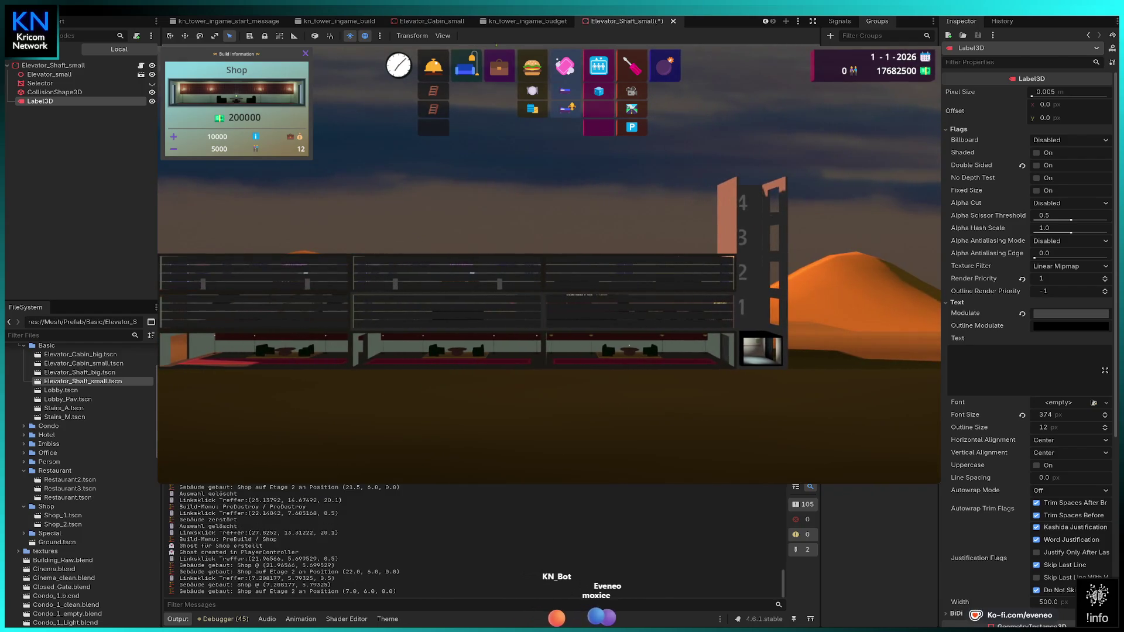
pyautogui.click(246, 270)
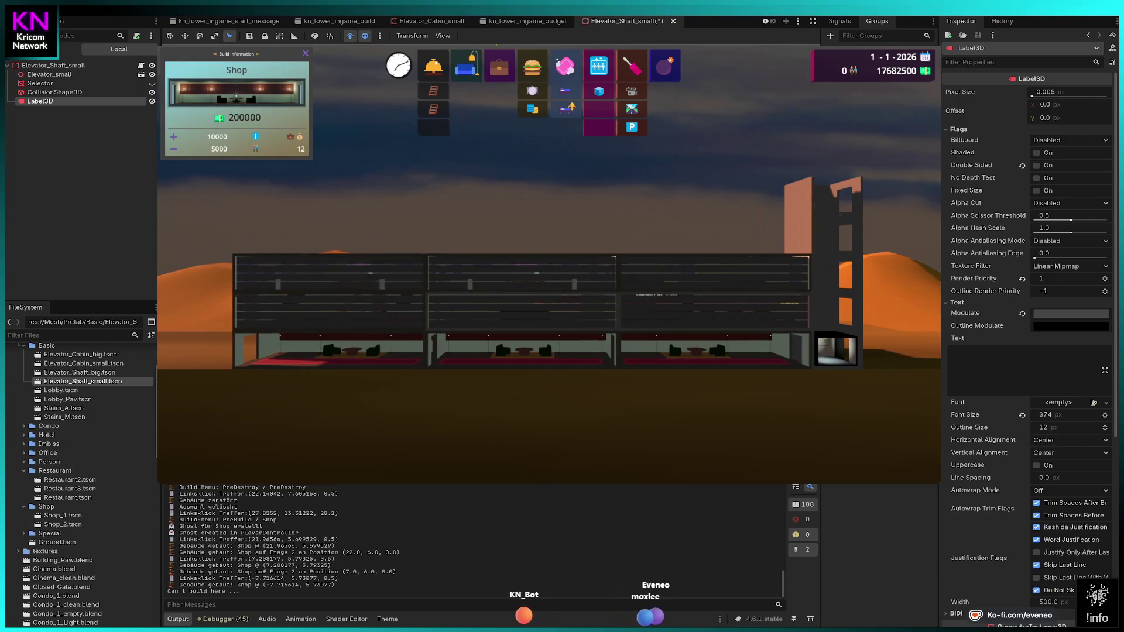
pyautogui.click(327, 272)
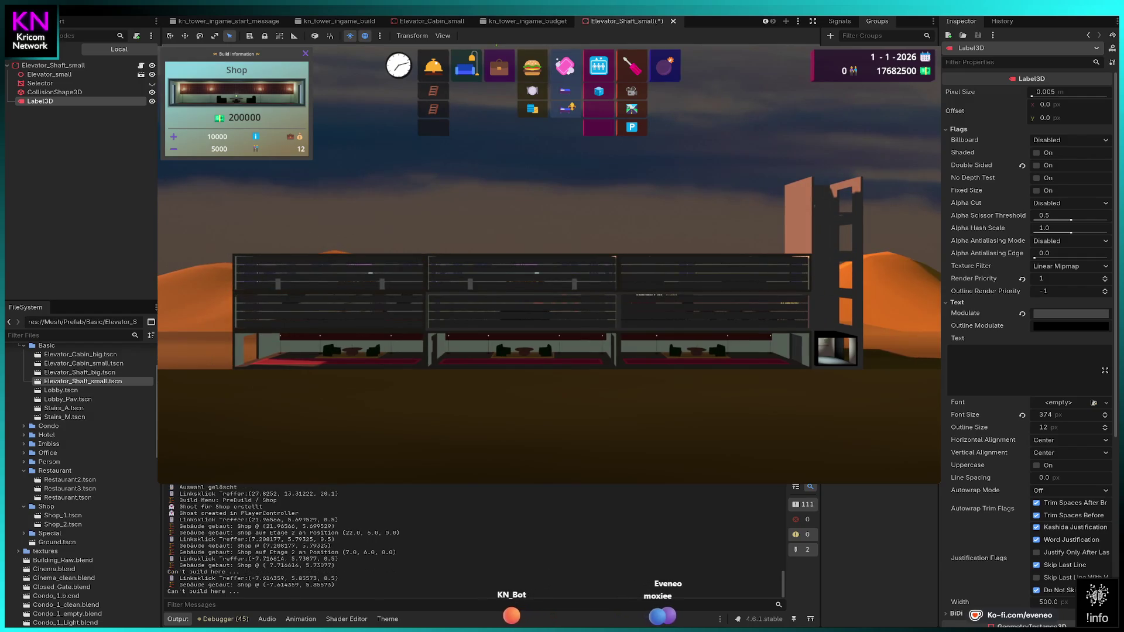
pyautogui.click(351, 223)
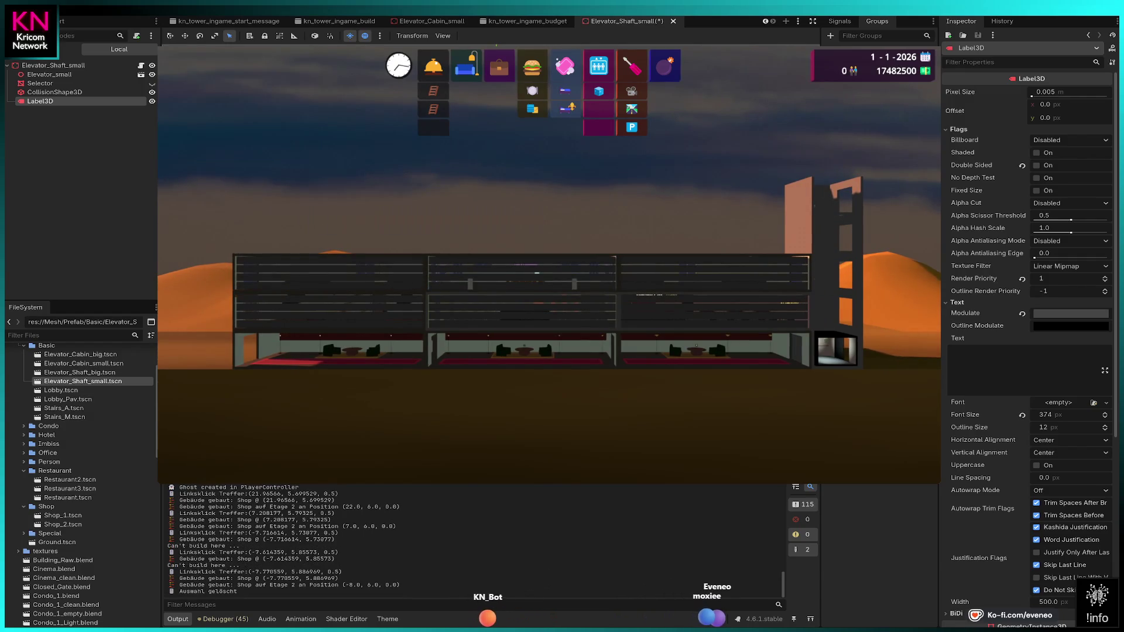
pyautogui.click(499, 66)
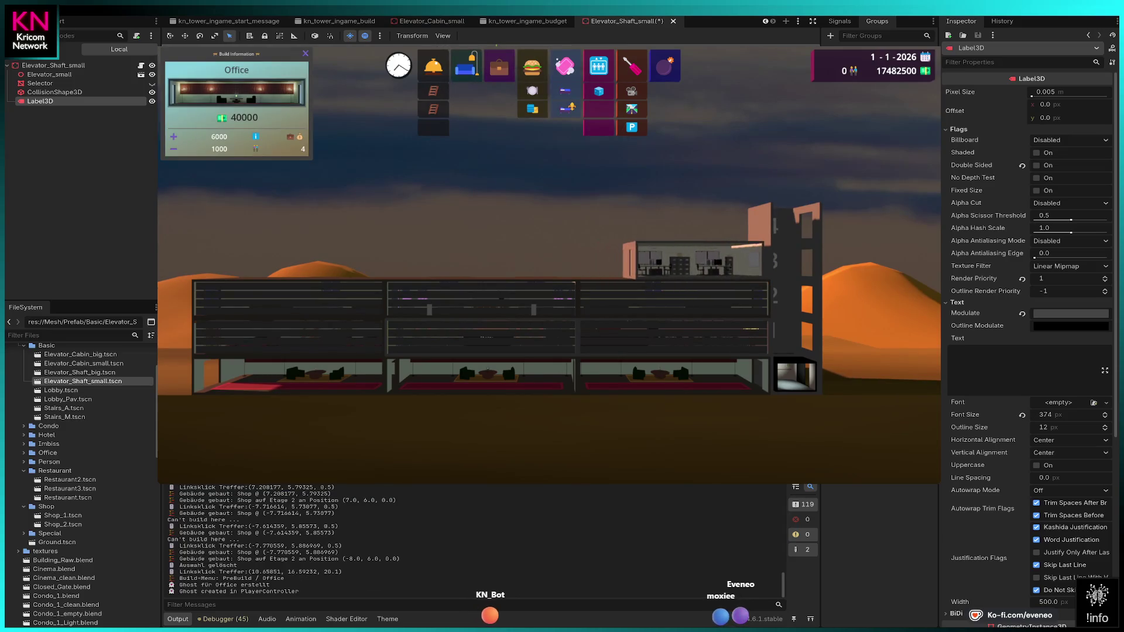
# - Place an office on floor 3, then demolish it
pyautogui.press('d')
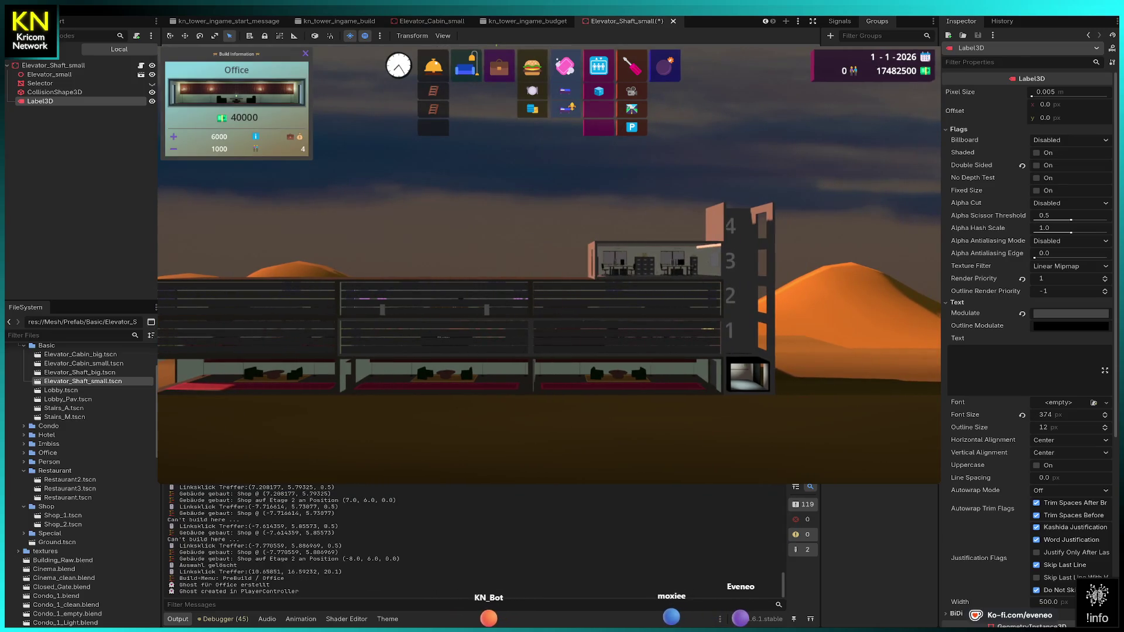
pyautogui.click(654, 260)
pyautogui.press('d')
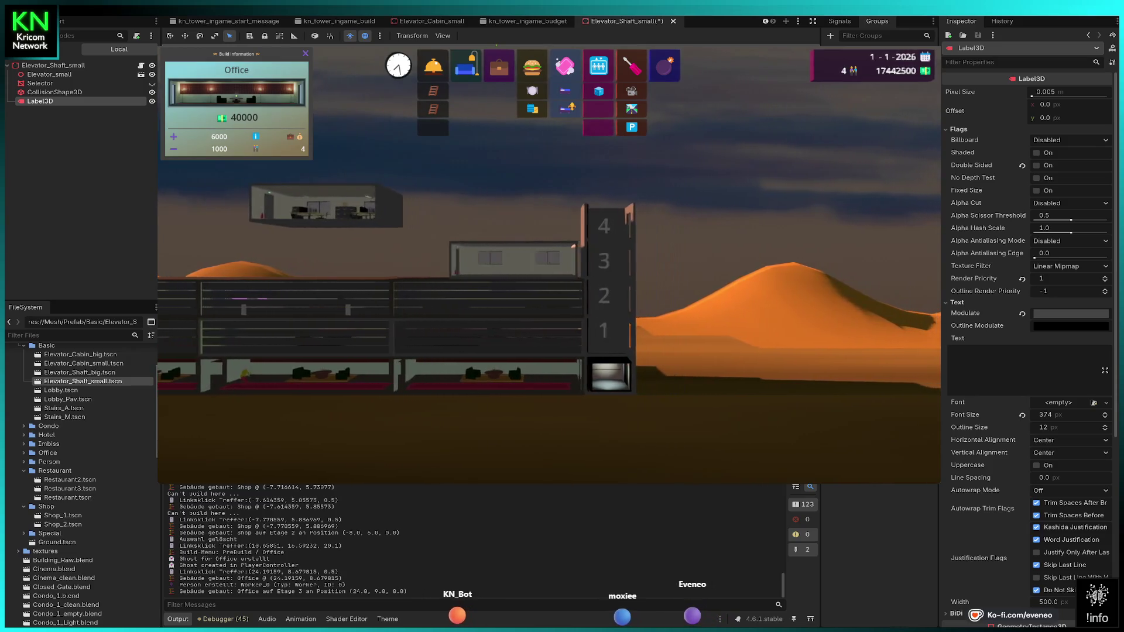
pyautogui.press('Escape')
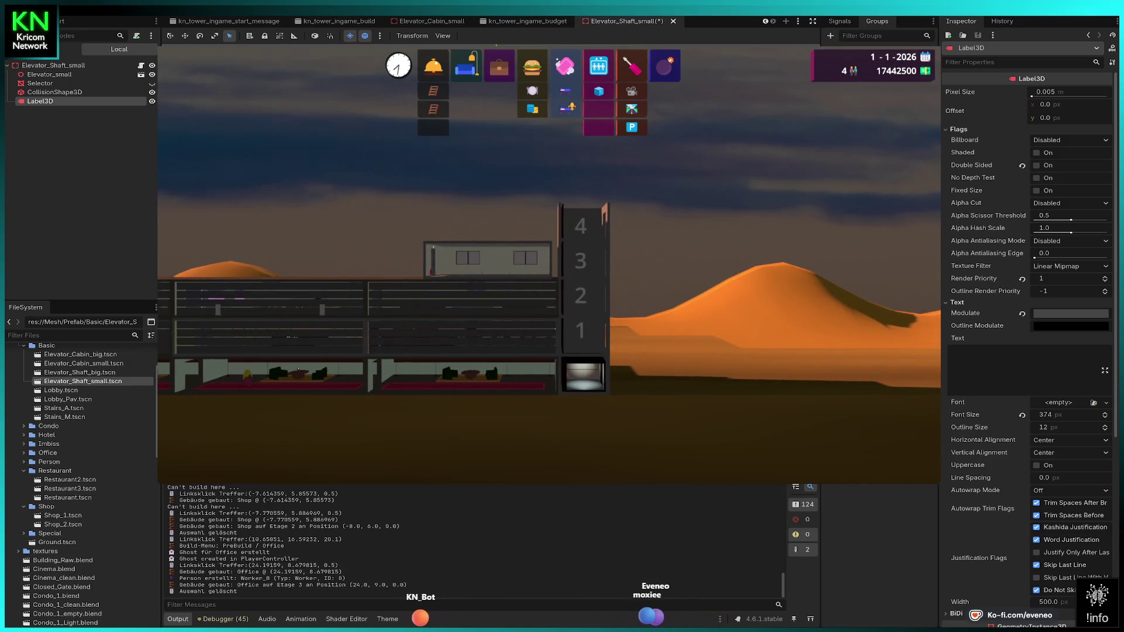
pyautogui.click(664, 65)
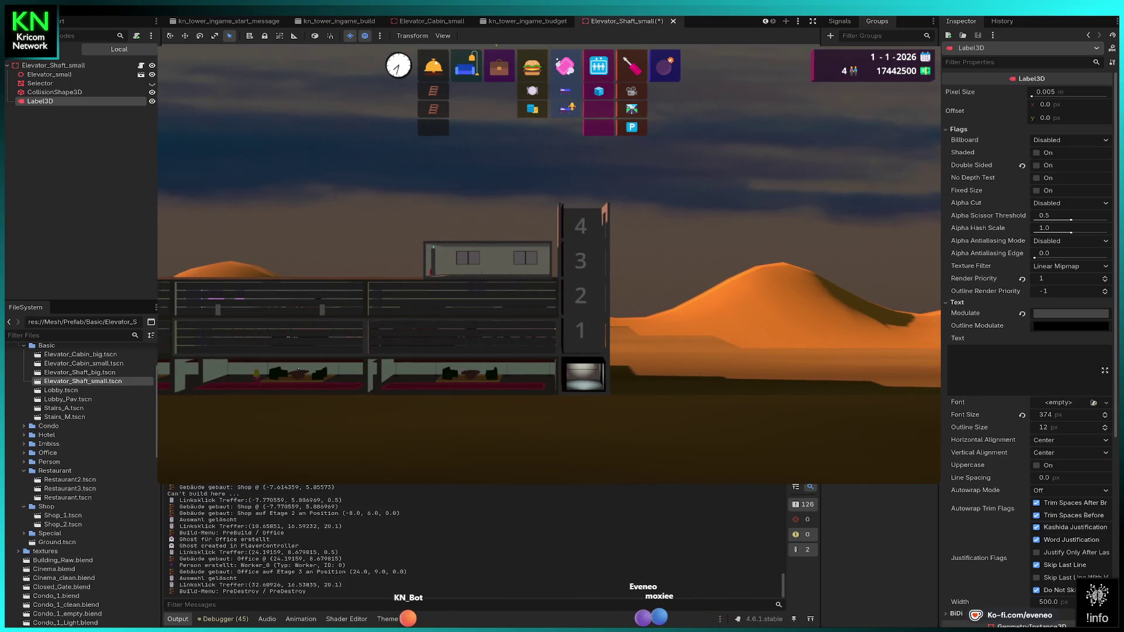
pyautogui.click(487, 260)
# - Rebuild four offices across floor 3, ending at the leftmost slot
pyautogui.click(499, 66)
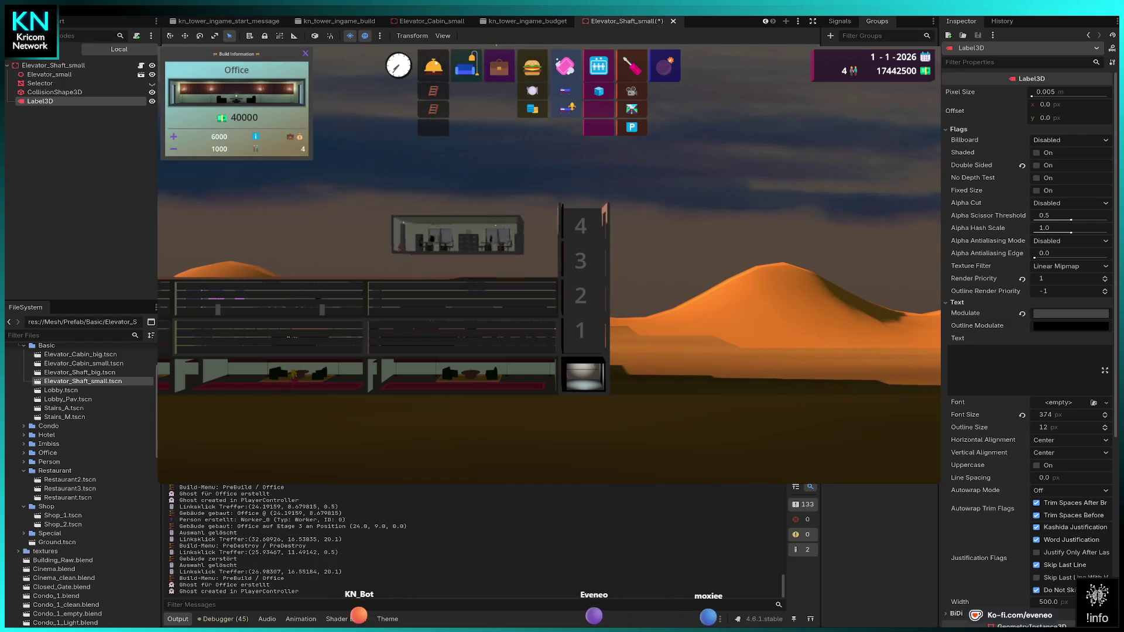
pyautogui.click(497, 257)
pyautogui.press('a')
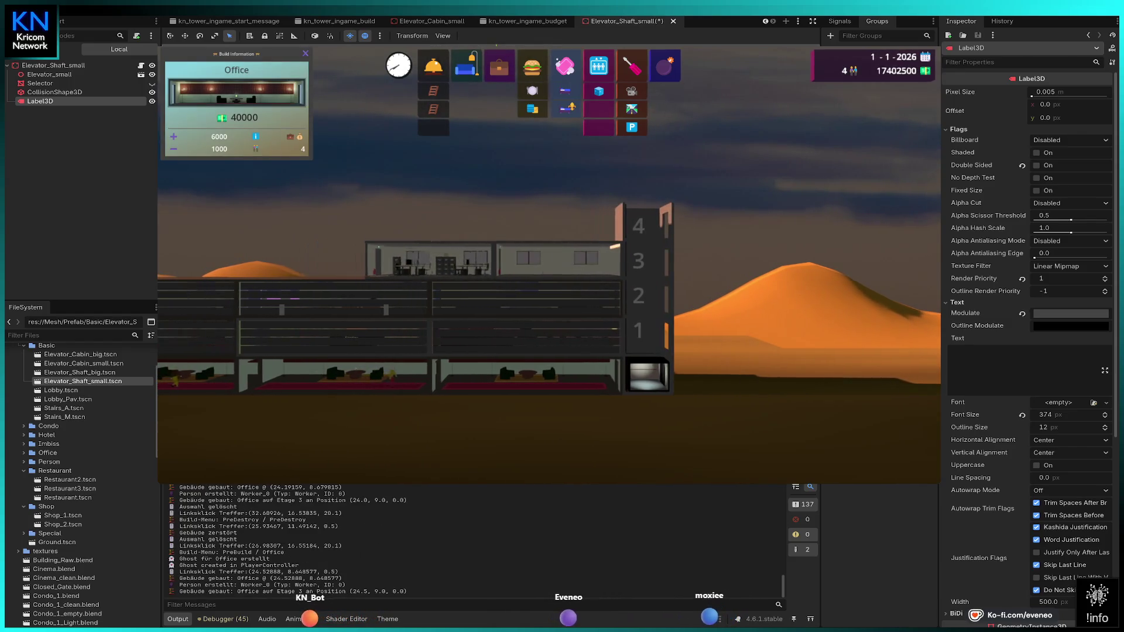
pyautogui.click(436, 260)
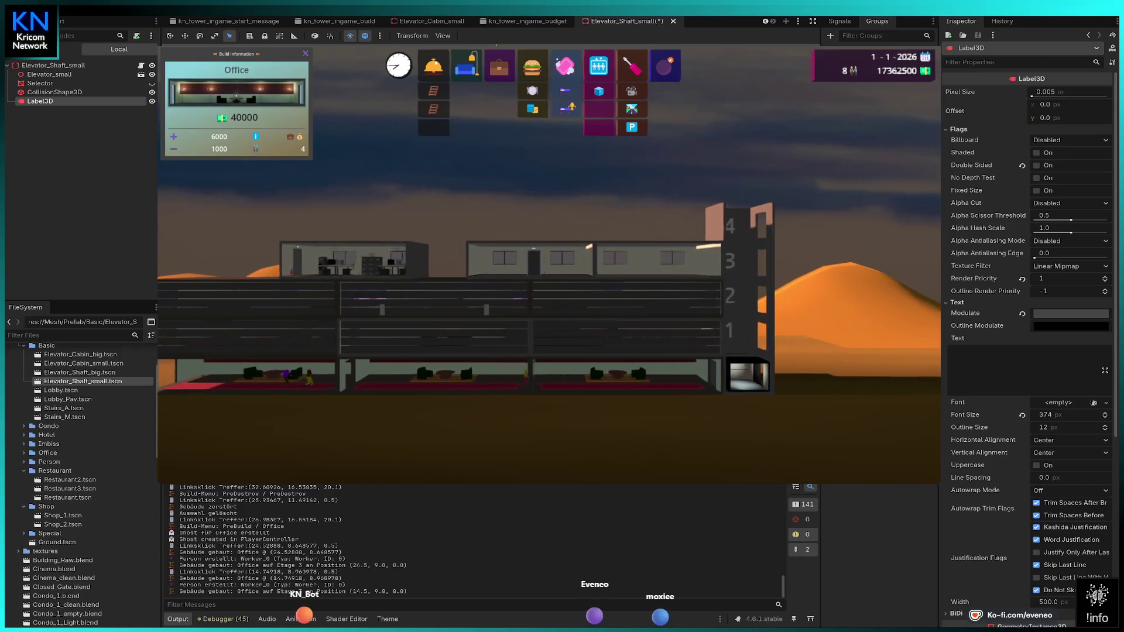
pyautogui.click(462, 259)
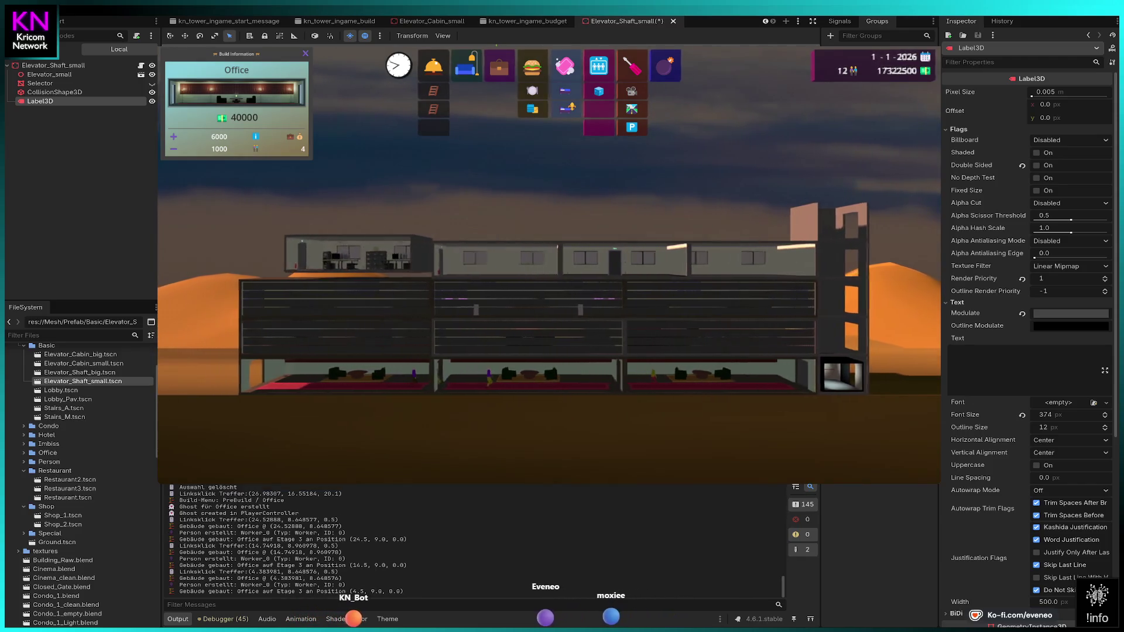
pyautogui.click(417, 260)
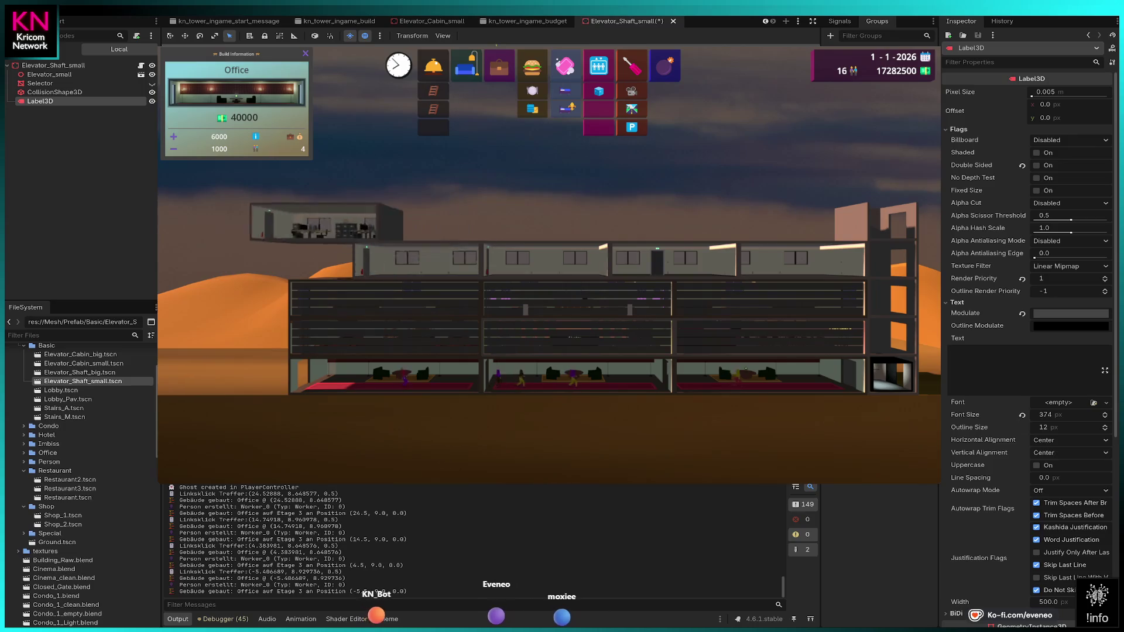
pyautogui.press('Escape')
# - Line floor 4 with offices from the shaft to its far left end
pyautogui.press('d')
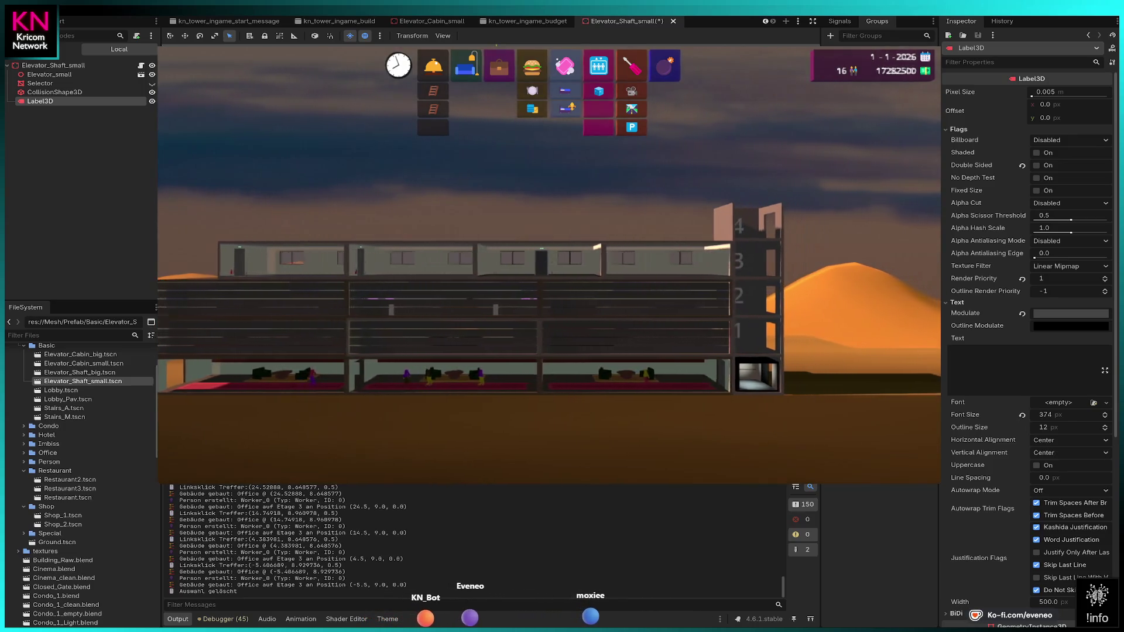
pyautogui.click(498, 68)
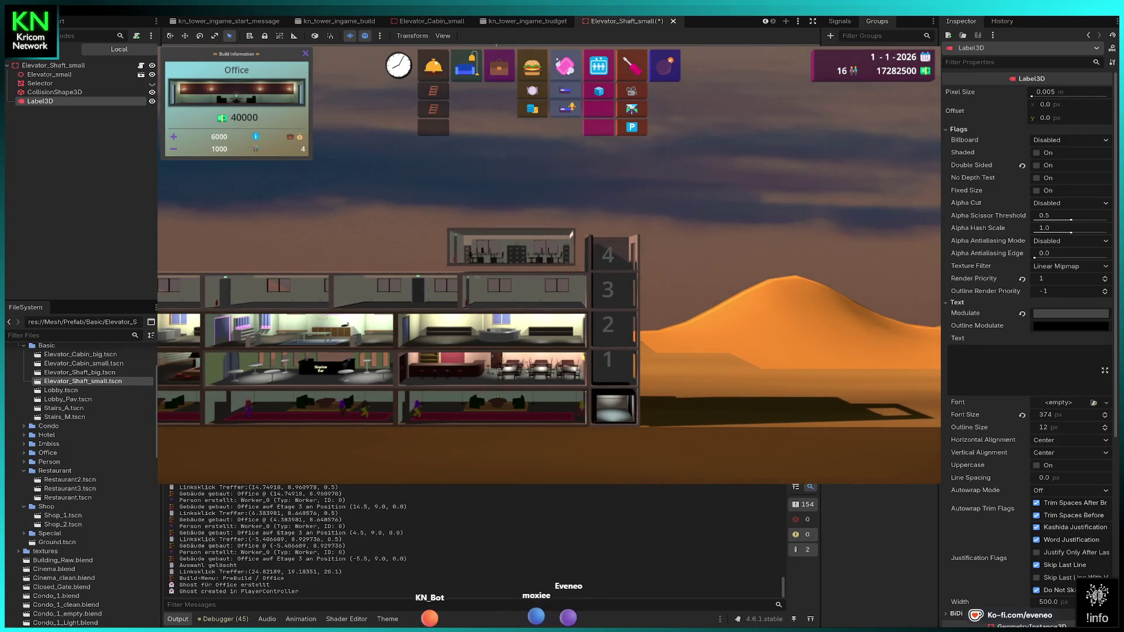
pyautogui.click(524, 252)
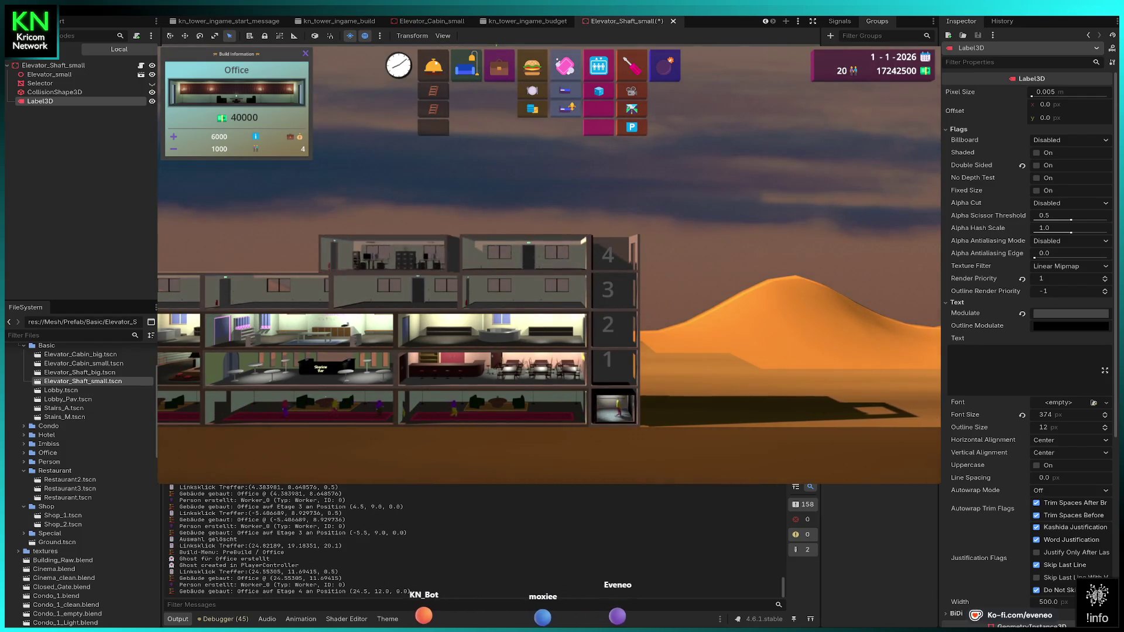
pyautogui.click(270, 251)
pyautogui.press('a')
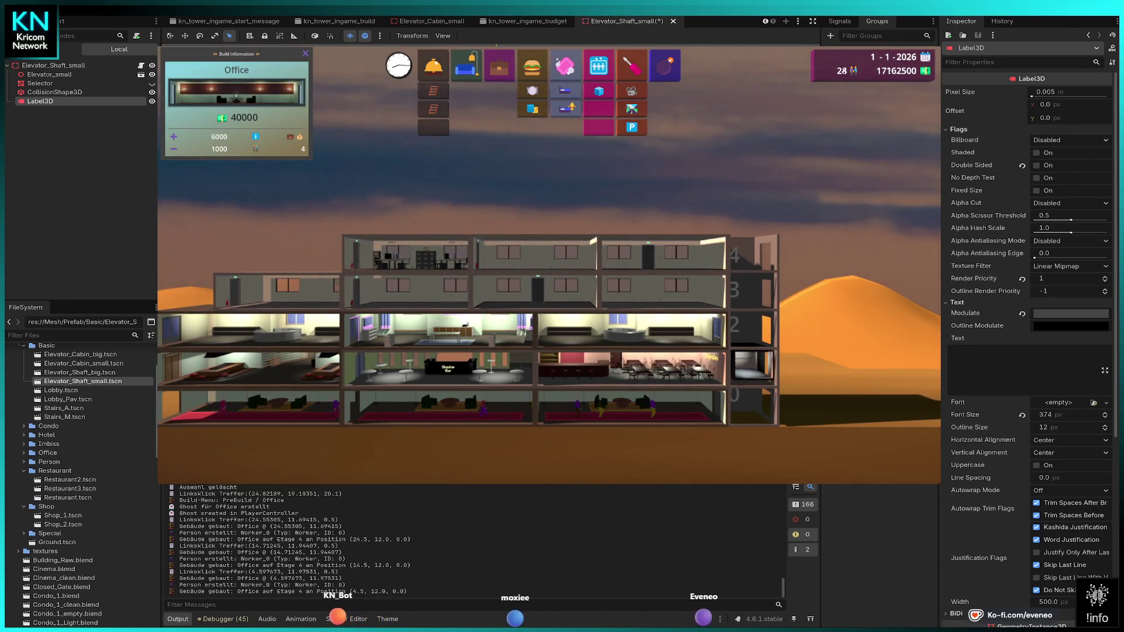
pyautogui.press('a')
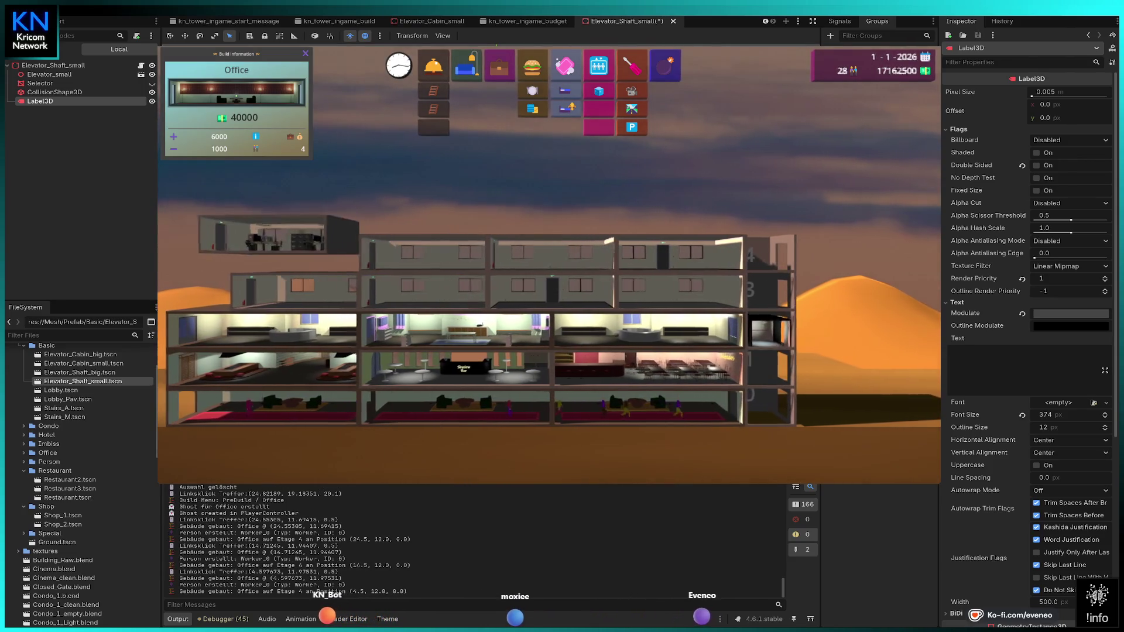
pyautogui.click(322, 253)
pyautogui.press('a')
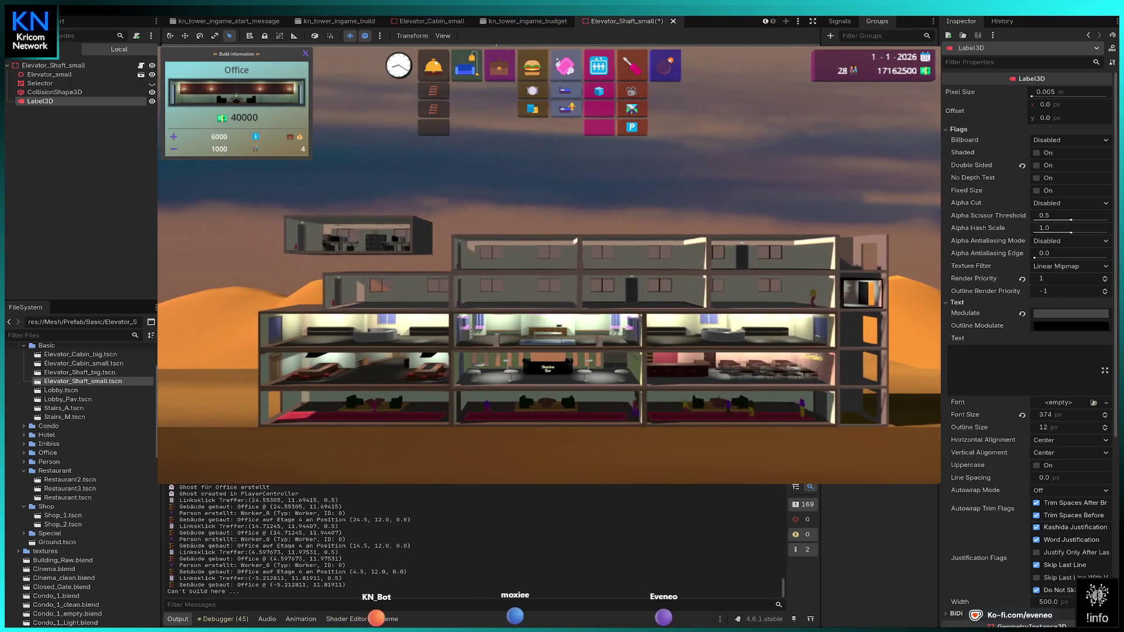
pyautogui.click(401, 252)
pyautogui.press('d')
pyautogui.press('Escape')
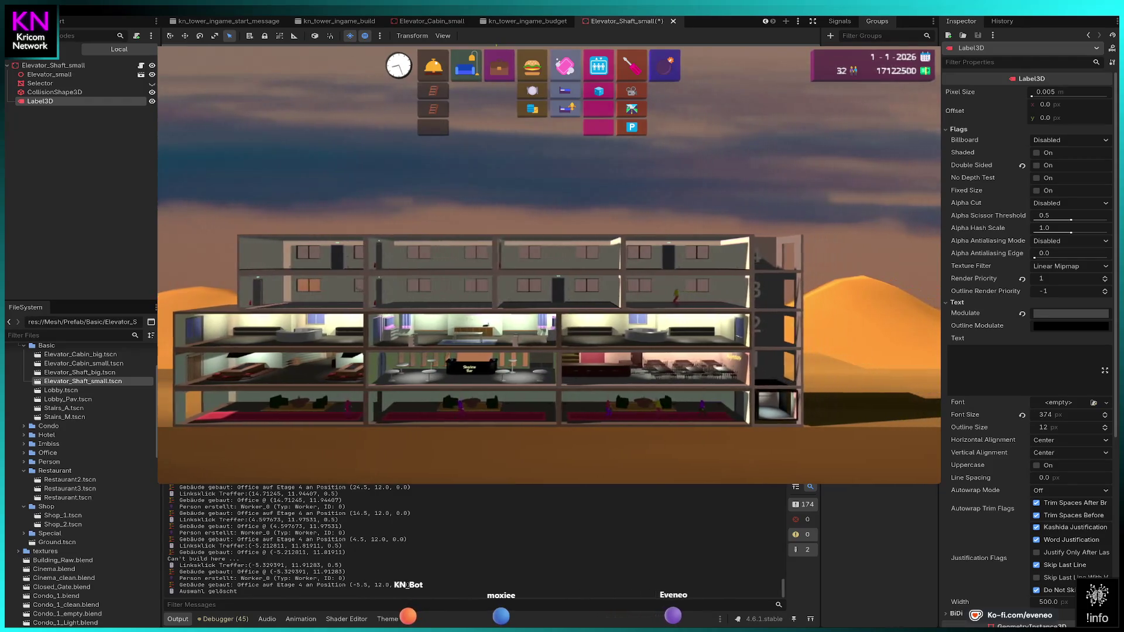
pyautogui.scroll(-3, 550, 292)
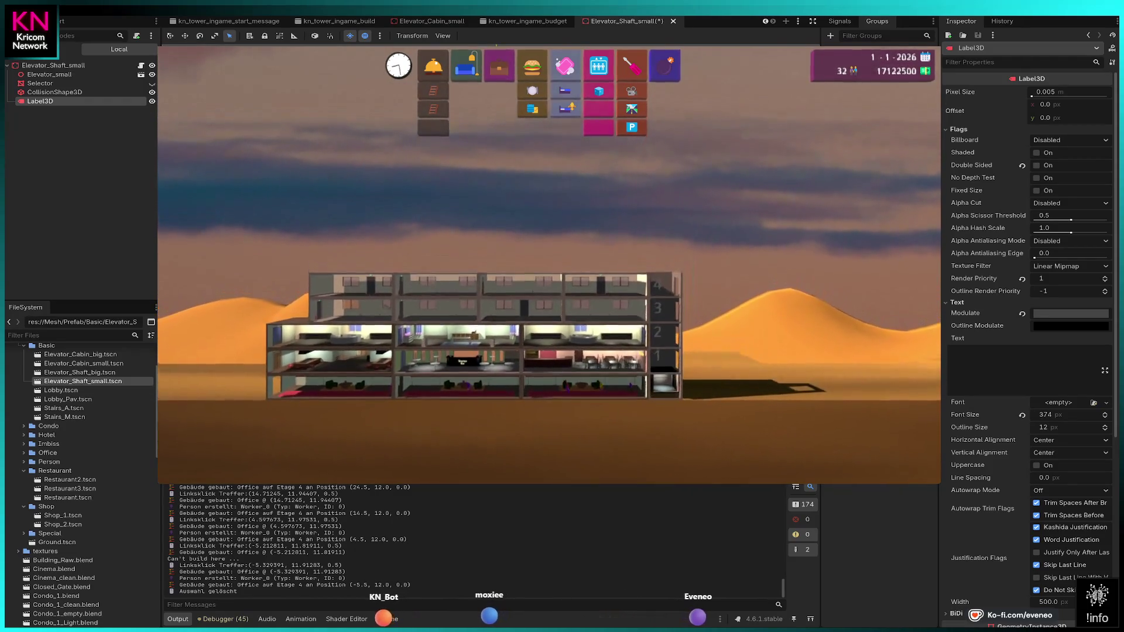
# - Extend the elevator shaft up through floors 5, 6 and 7
pyautogui.click(603, 127)
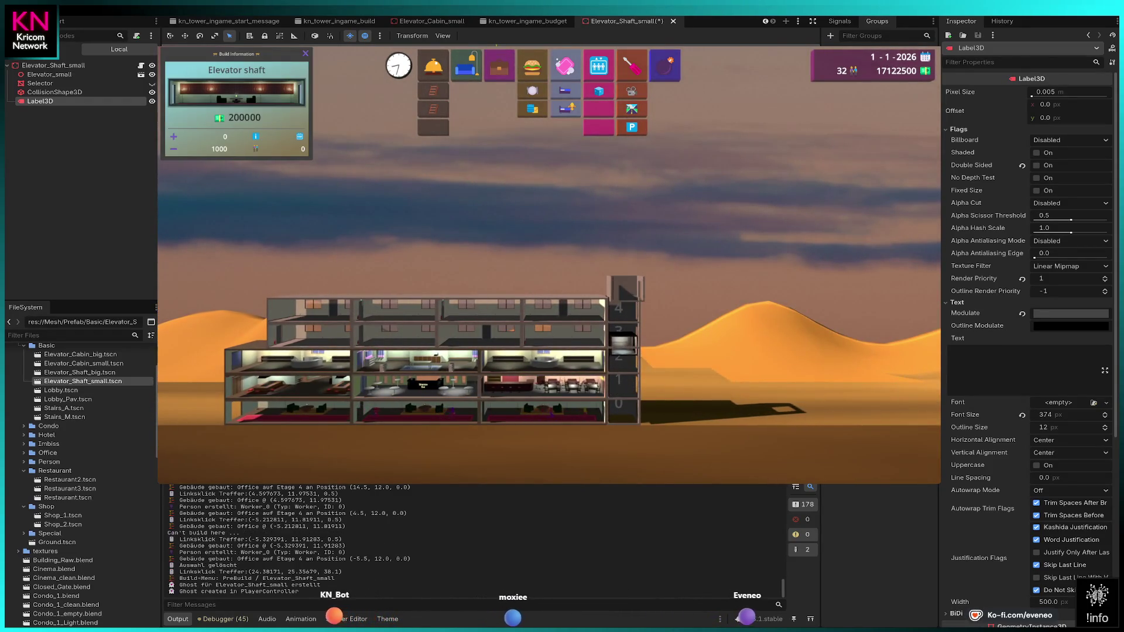
pyautogui.click(620, 287)
pyautogui.click(621, 253)
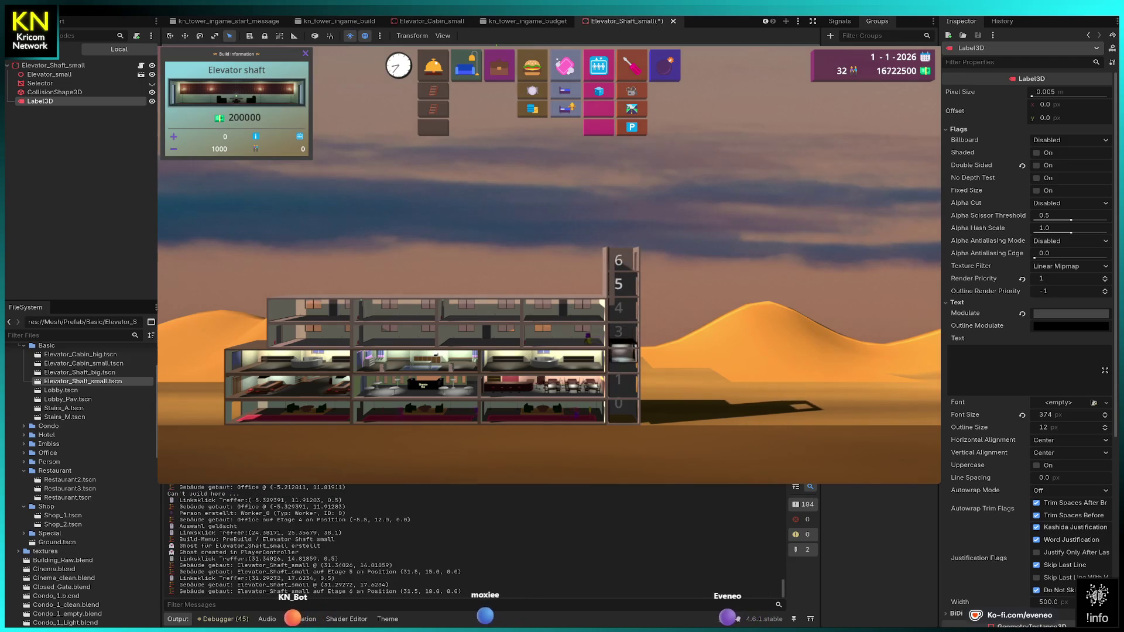
pyautogui.click(621, 235)
pyautogui.press('d')
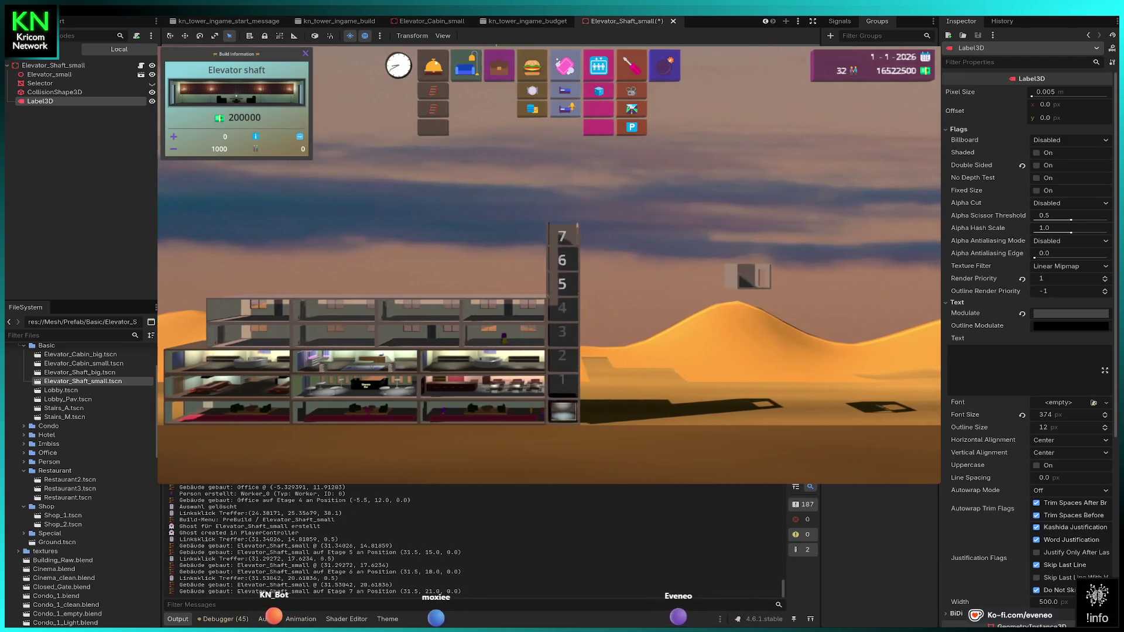
pyautogui.scroll(2, 580, 269)
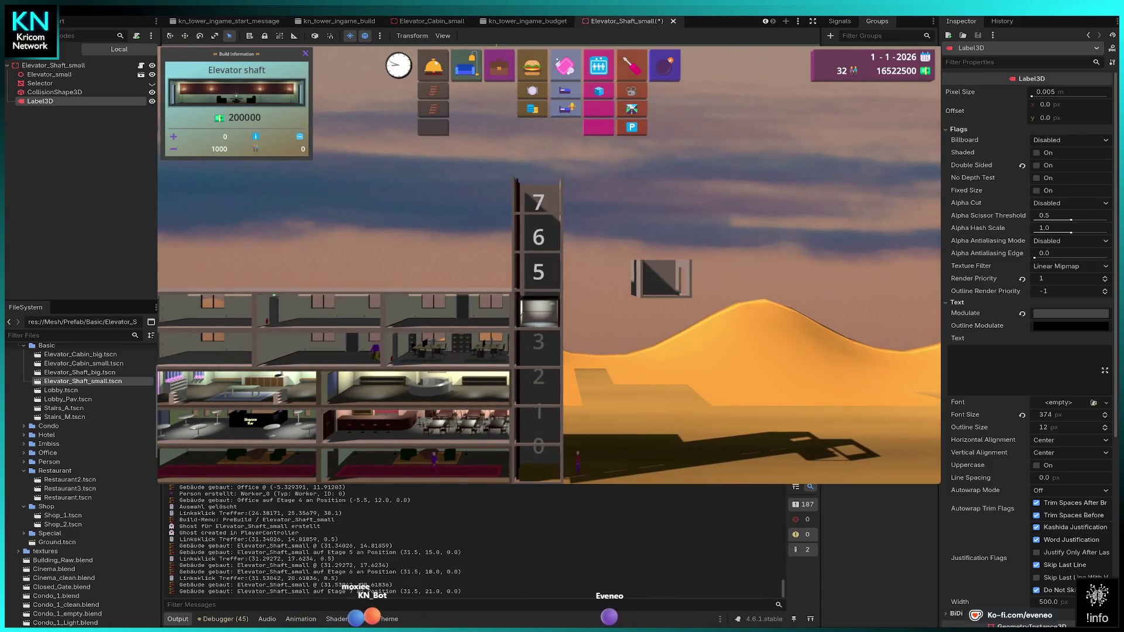
pyautogui.press('w')
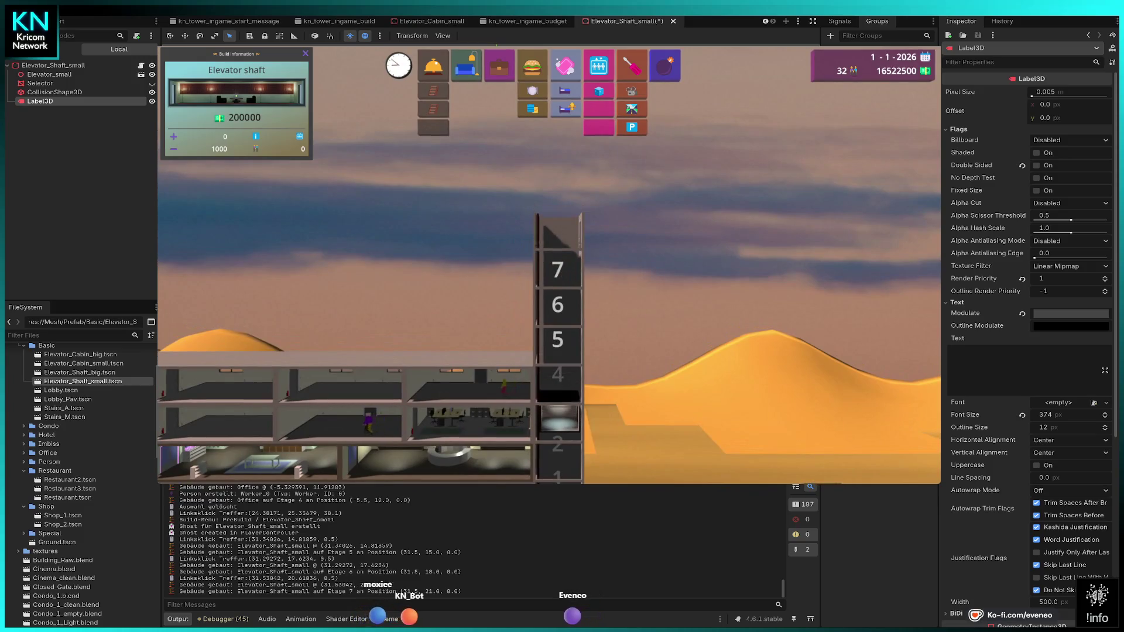
# - Add elevator shaft sections for floors 8, 9 and 10
pyautogui.click(558, 231)
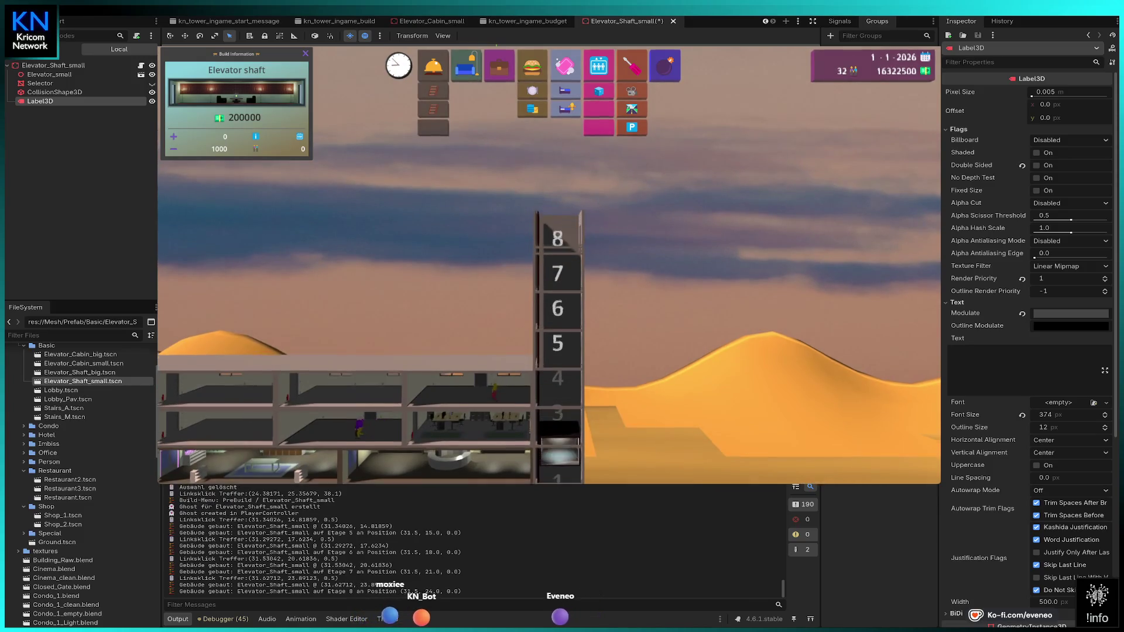
pyautogui.click(558, 241)
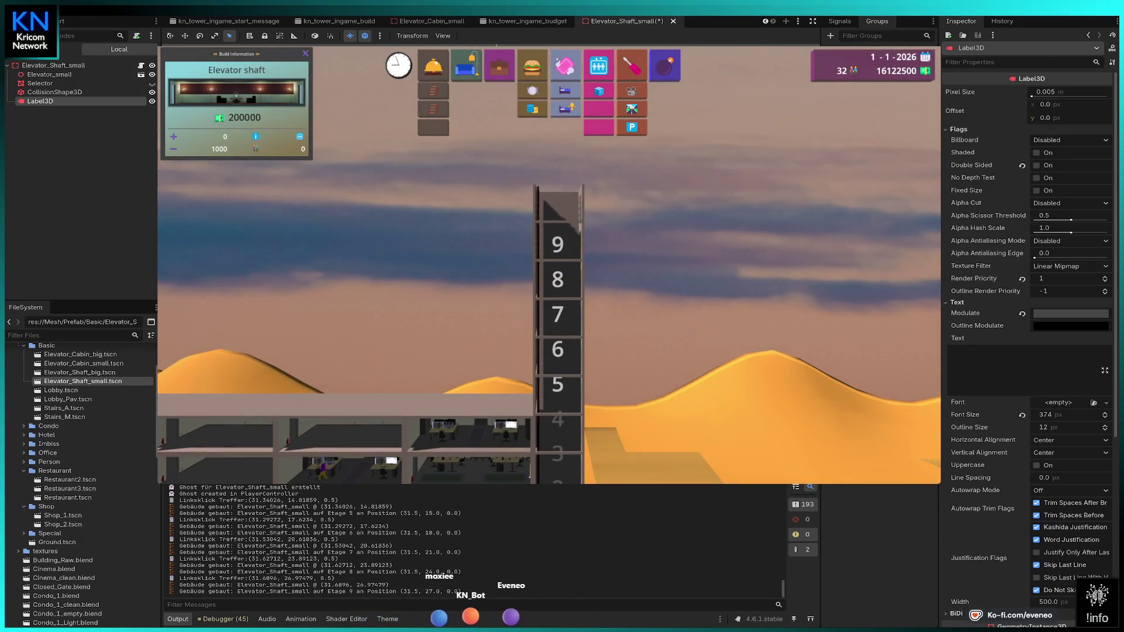
pyautogui.click(558, 211)
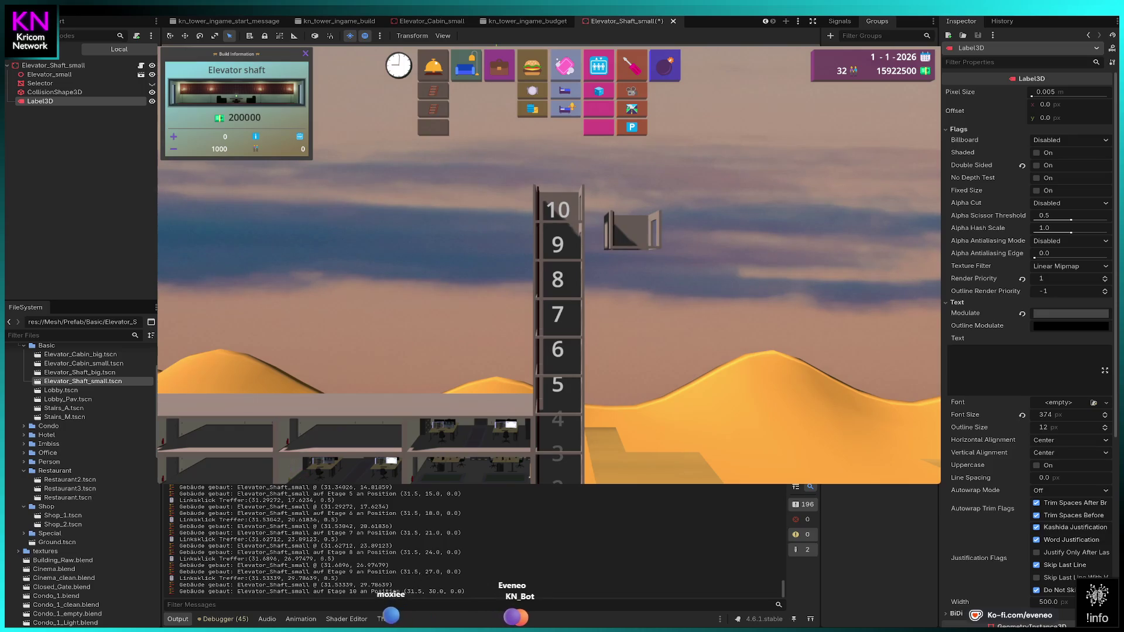
pyautogui.scroll(-3, 549, 264)
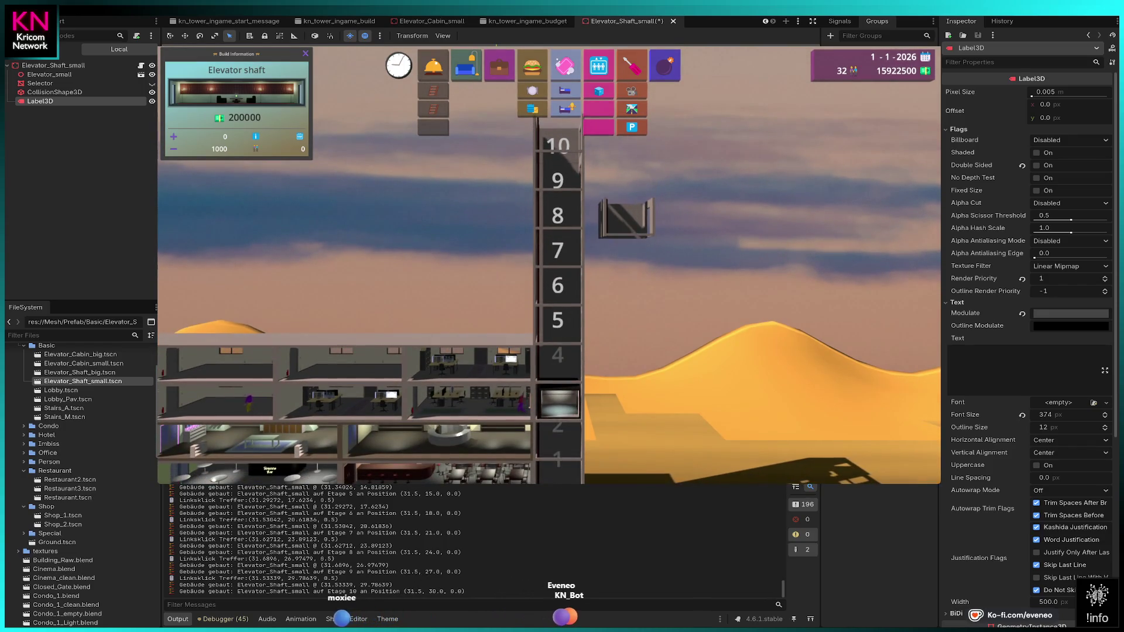
pyautogui.scroll(5, 558, 264)
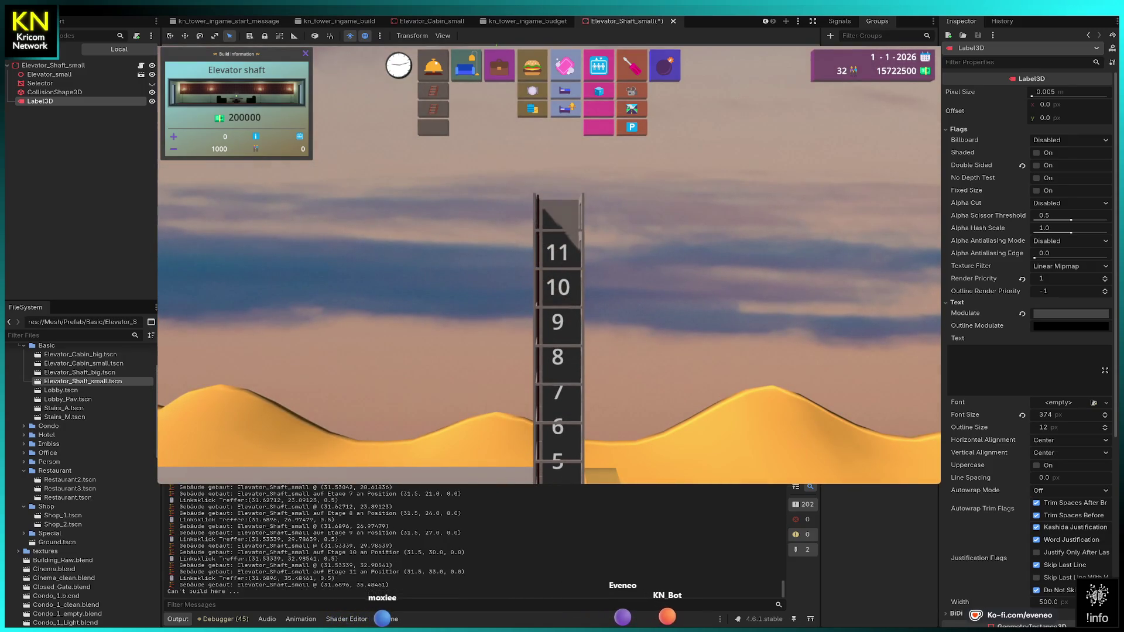
pyautogui.scroll(2, 558, 264)
# - Continue the shaft through floors 12–15 and top it off at floor 16
pyautogui.click(558, 280)
pyautogui.scroll(1, 558, 264)
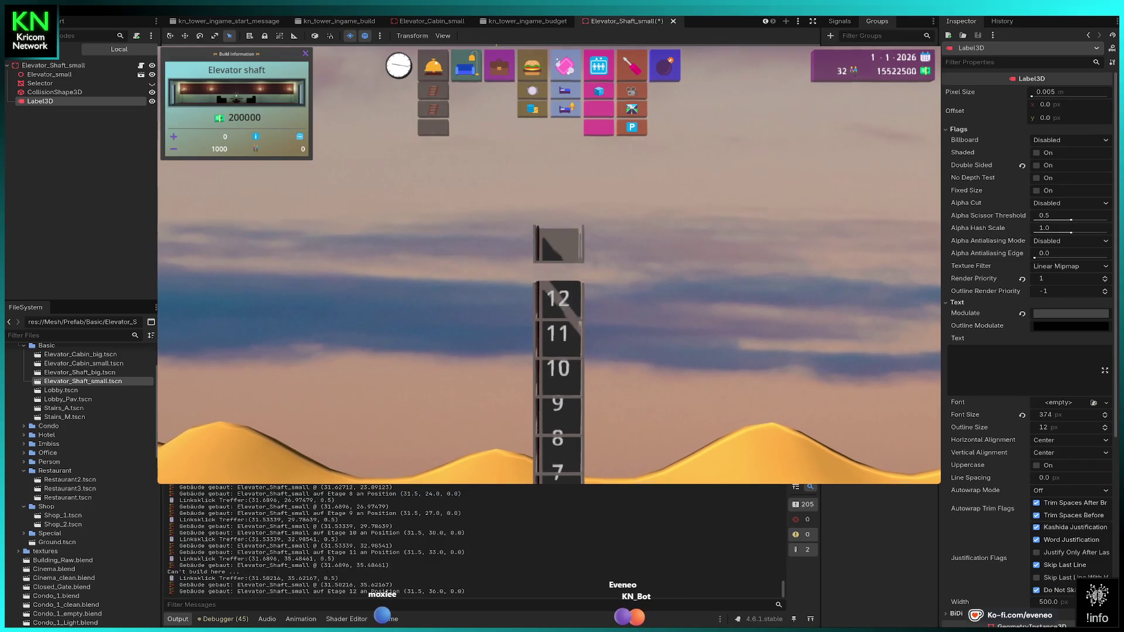
pyautogui.click(558, 269)
pyautogui.click(558, 234)
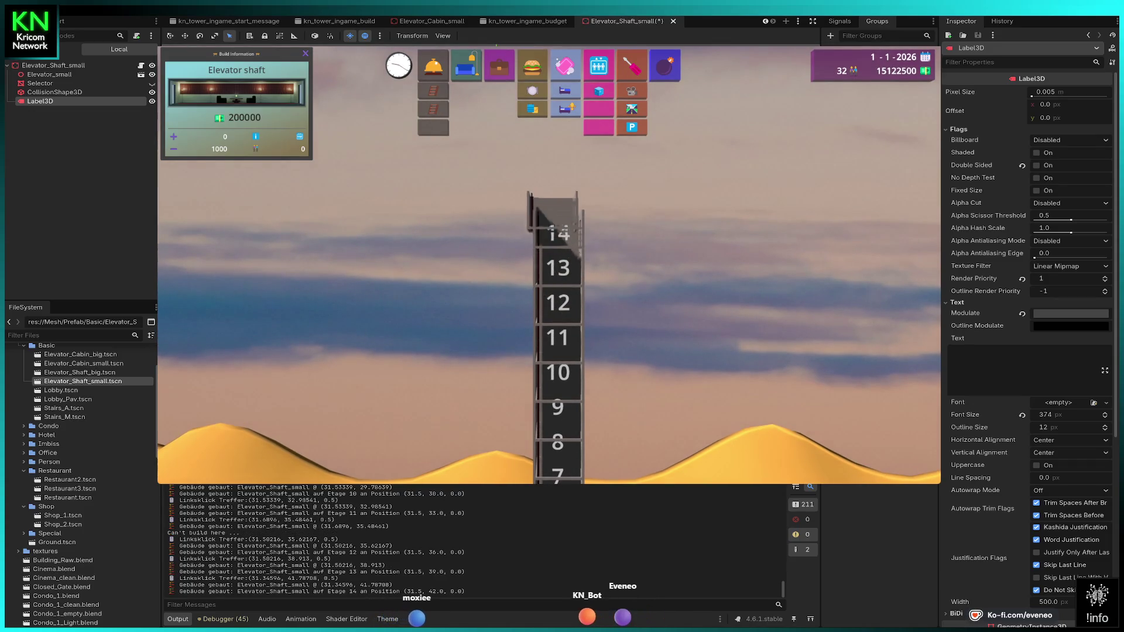
pyautogui.scroll(1, 558, 263)
pyautogui.click(561, 221)
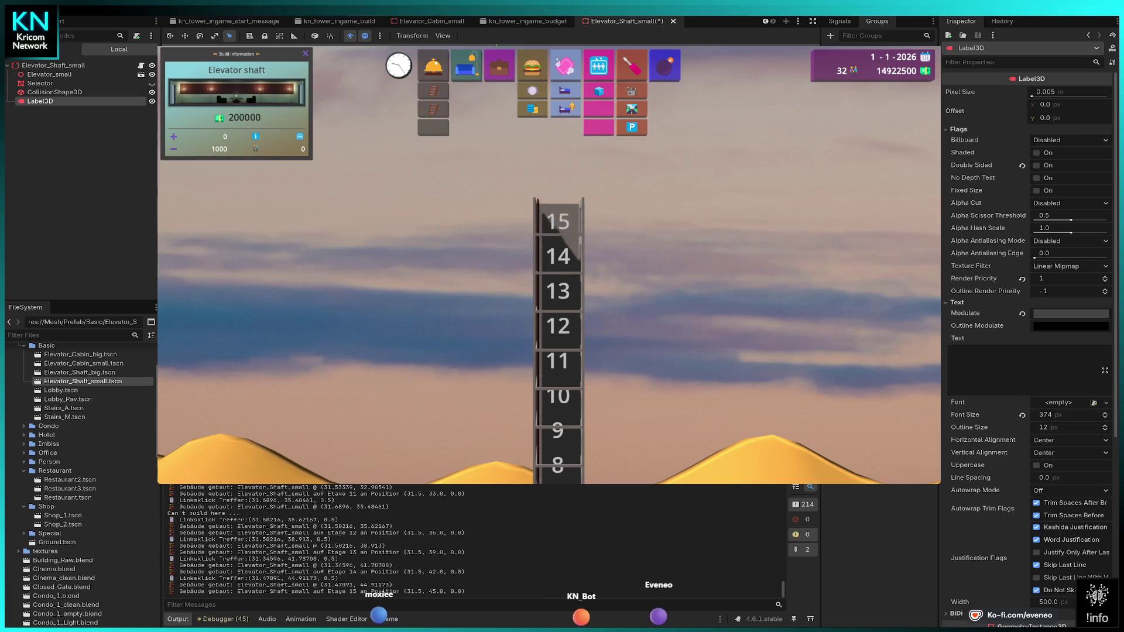
pyautogui.click(558, 186)
pyautogui.press('Escape')
pyautogui.scroll(-2, 558, 263)
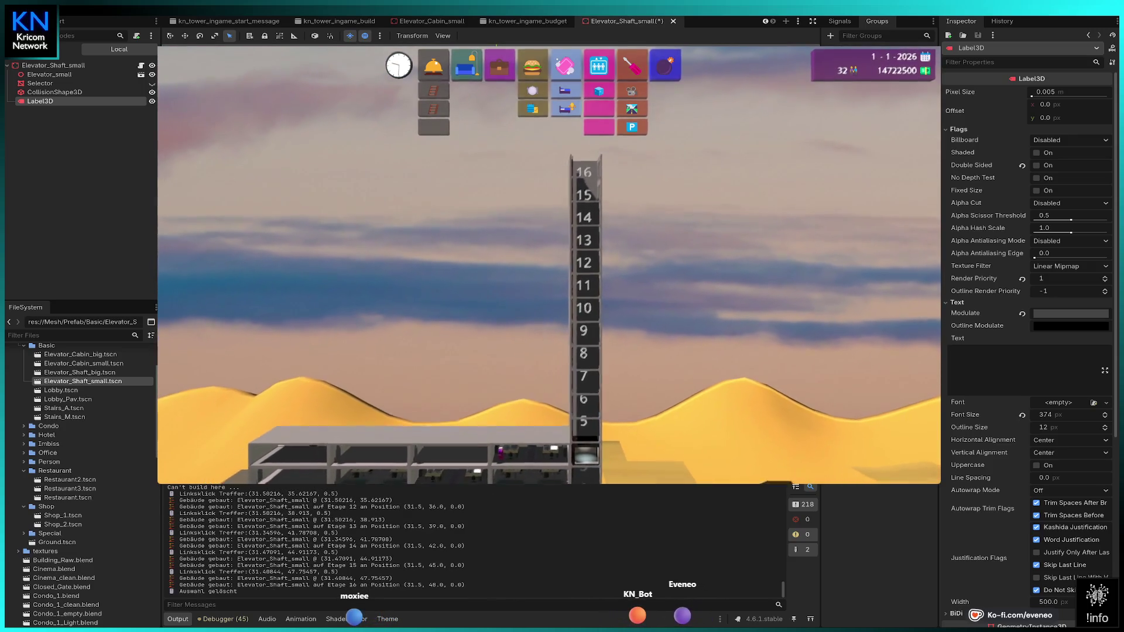
pyautogui.press('a')
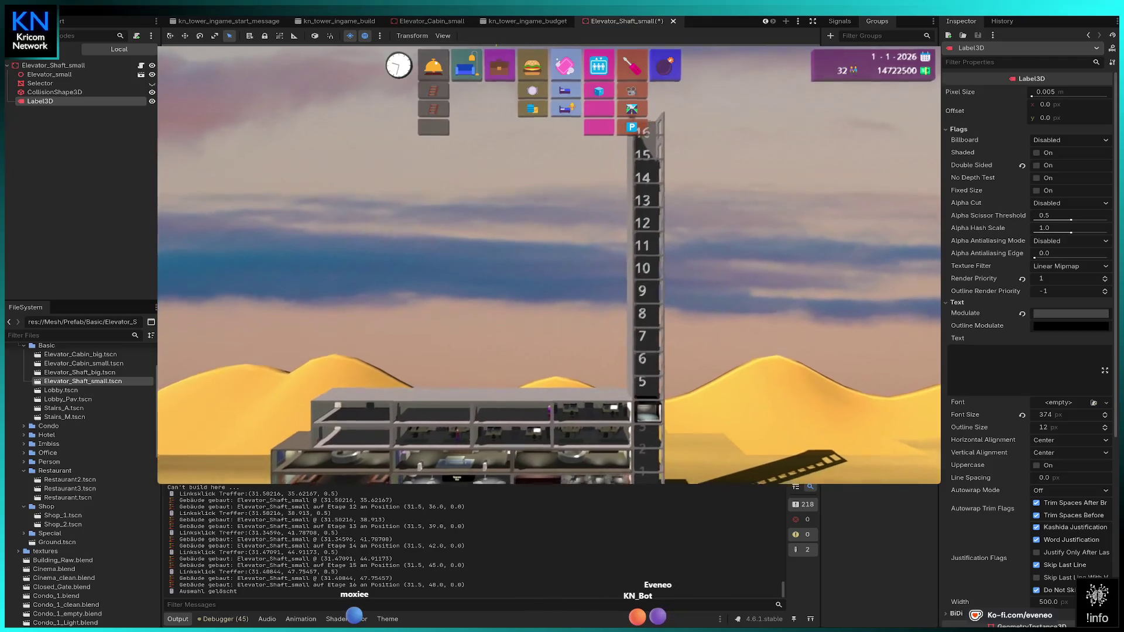
pyautogui.click(565, 91)
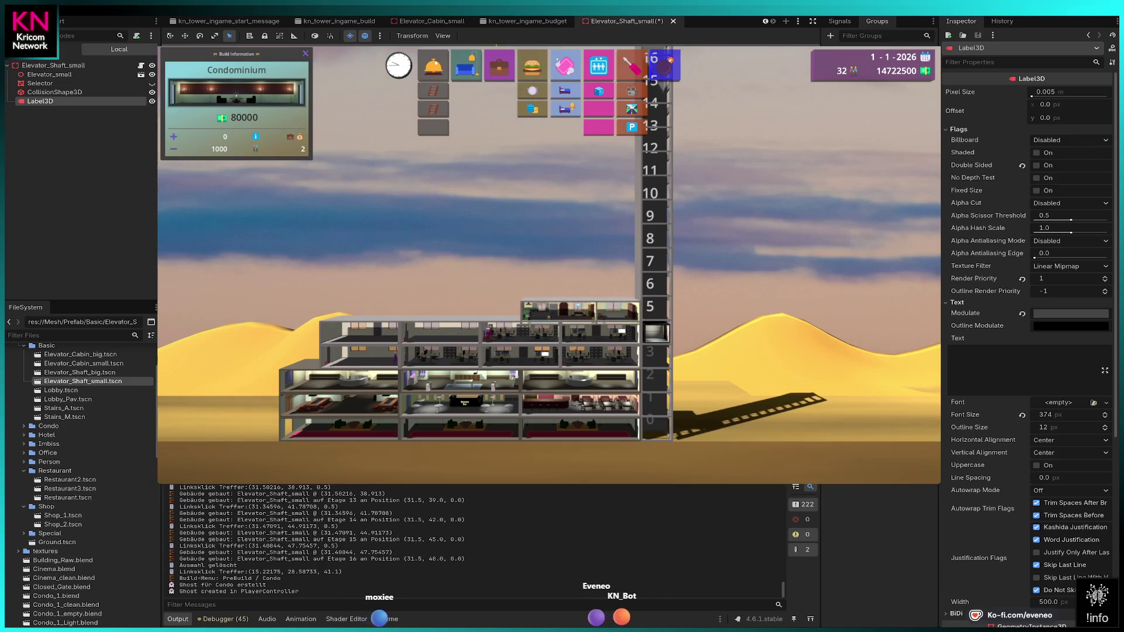
# - Build three condominiums each on floors 5 and 6, right, middle and left
pyautogui.click(579, 308)
pyautogui.scroll(2, 598, 259)
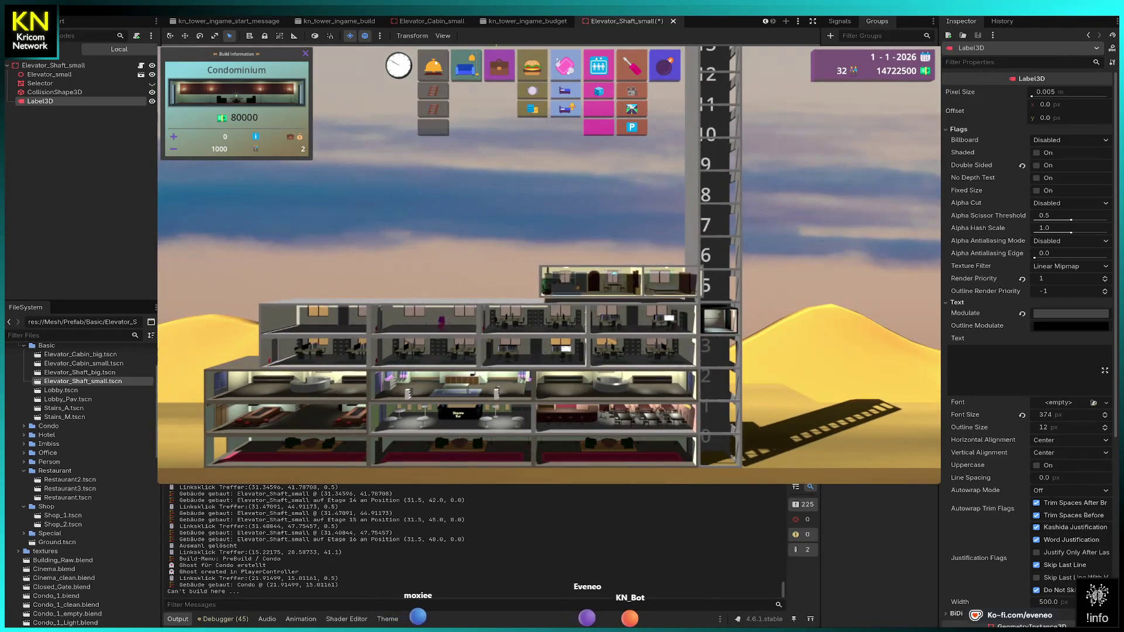
pyautogui.click(533, 286)
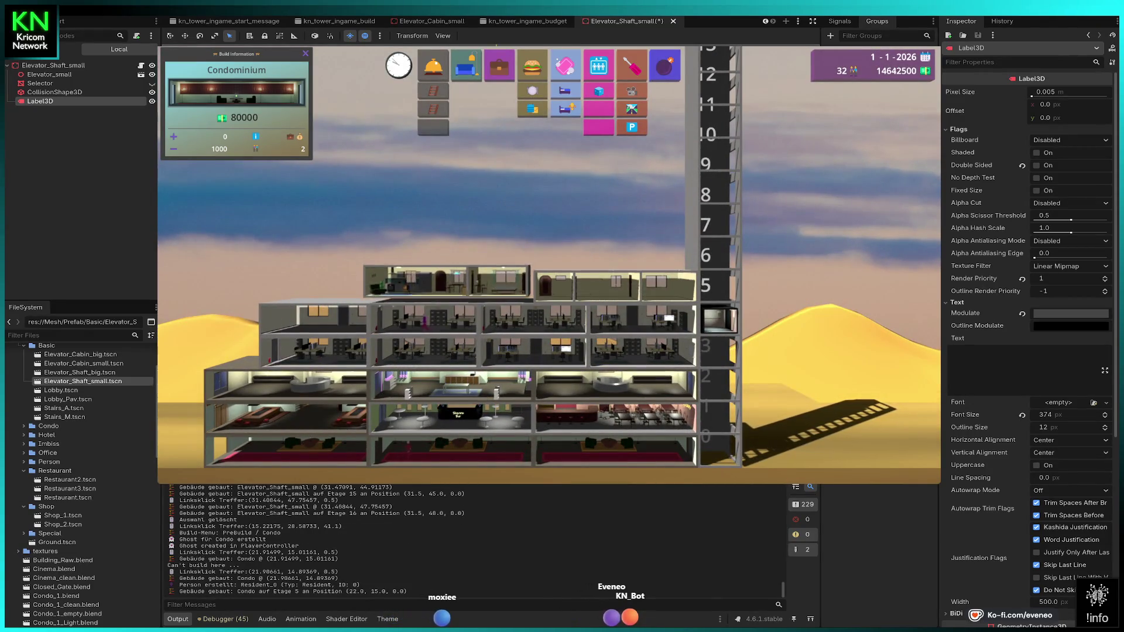
pyautogui.click(452, 287)
pyautogui.click(290, 287)
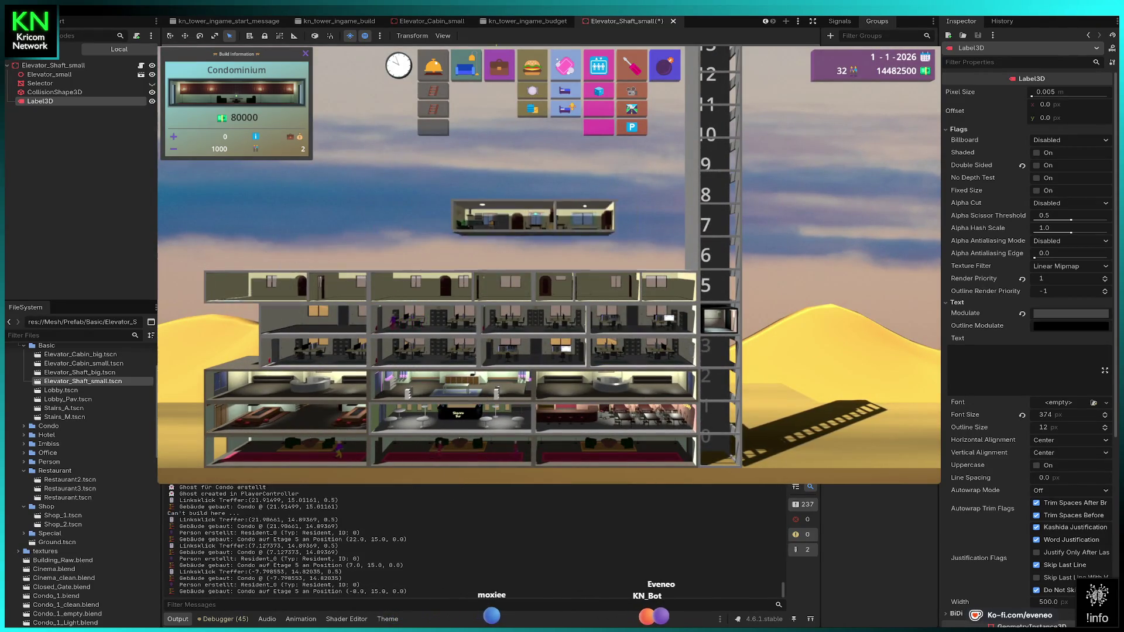
pyautogui.click(615, 250)
pyautogui.click(451, 253)
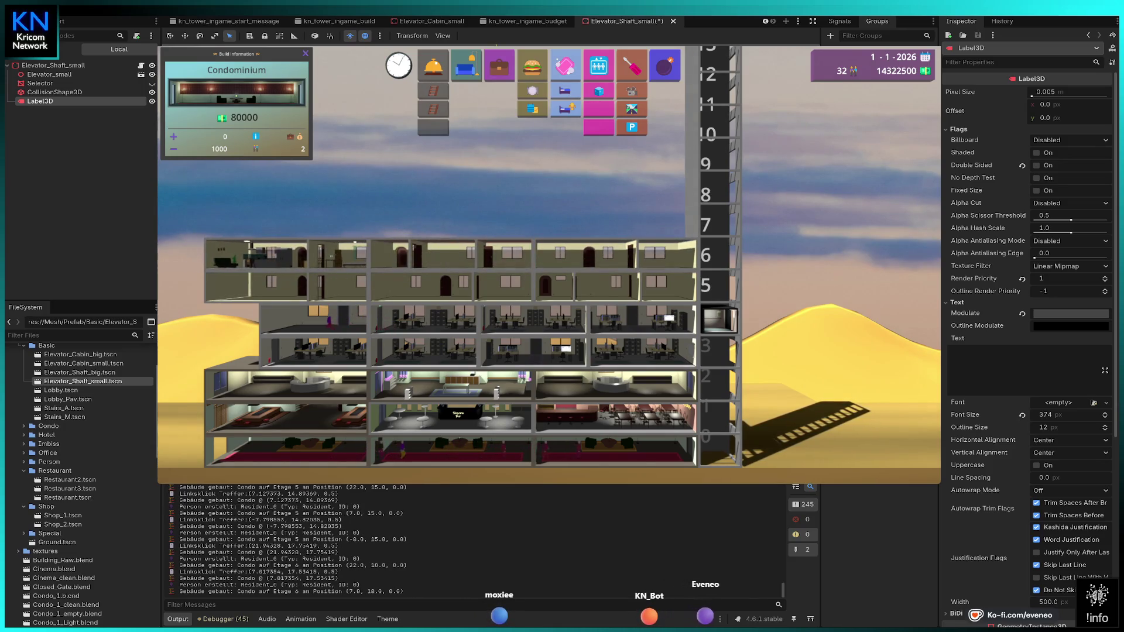
pyautogui.click(289, 253)
# - Place condominiums in floor 7's right, middle and left slots
pyautogui.click(614, 221)
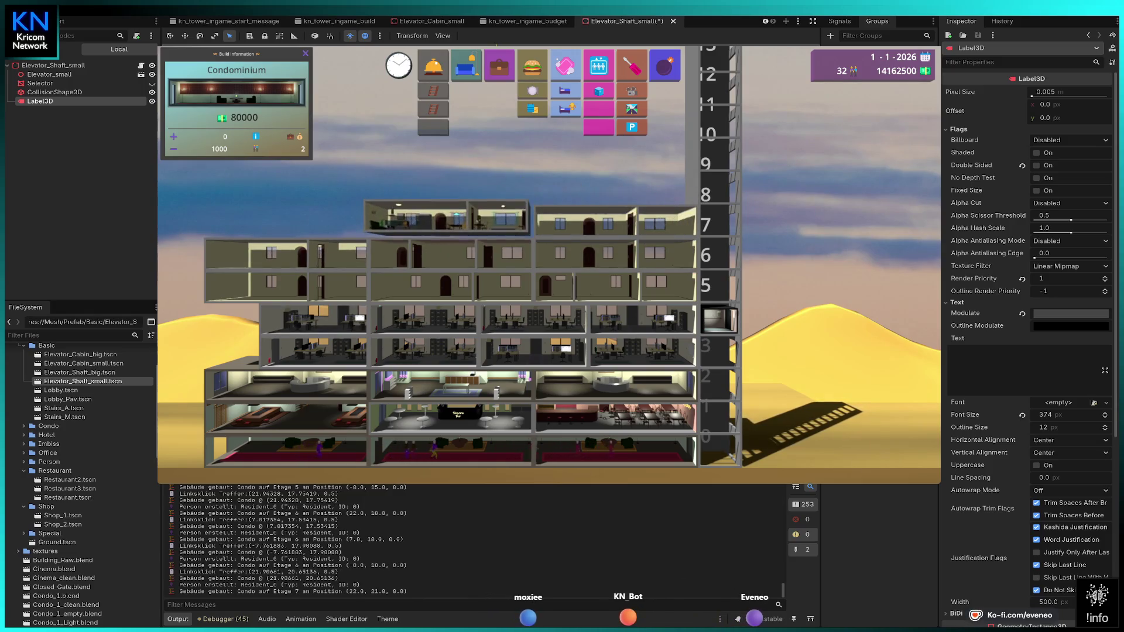
pyautogui.click(451, 221)
pyautogui.click(290, 222)
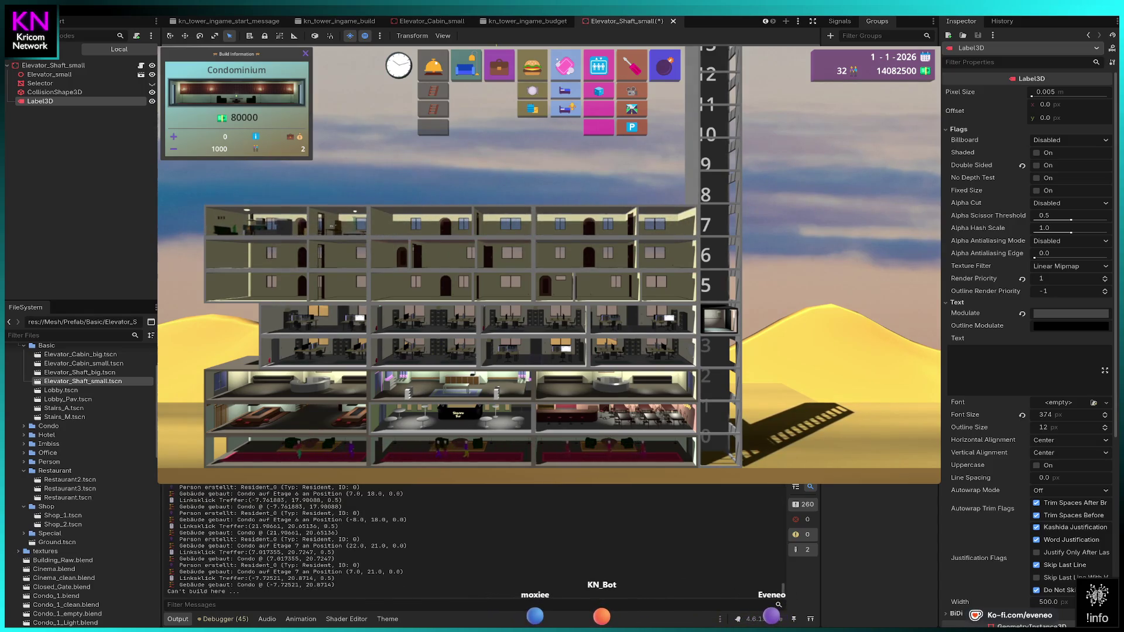
pyautogui.press('a')
pyautogui.click(305, 241)
# - Build four offices across floor 8 out to its left end
pyautogui.press('d')
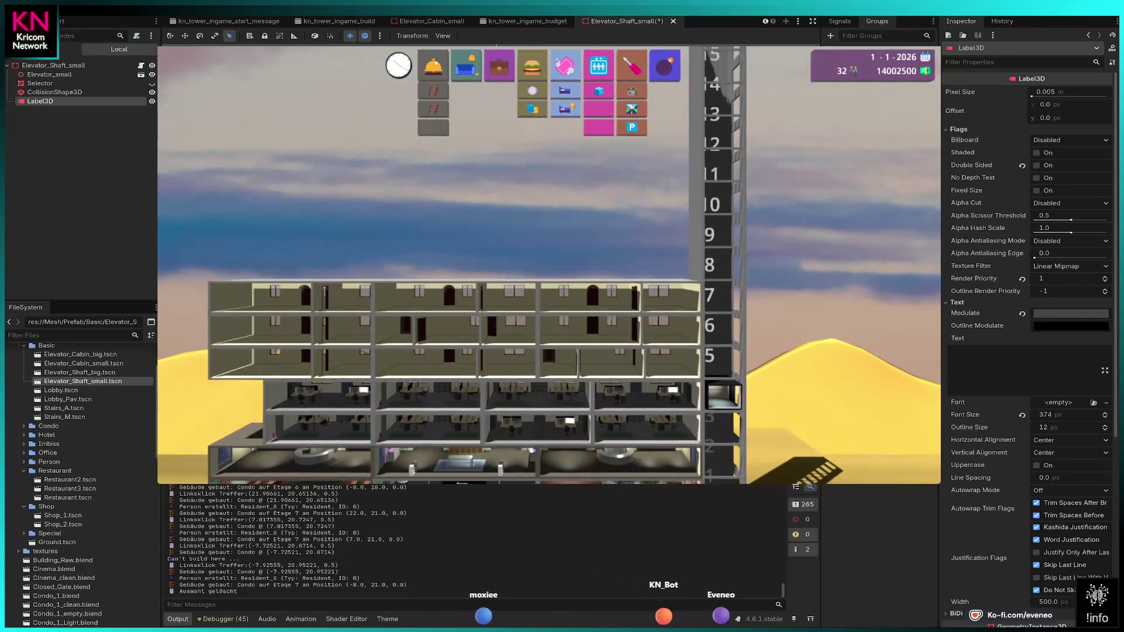
pyautogui.click(499, 66)
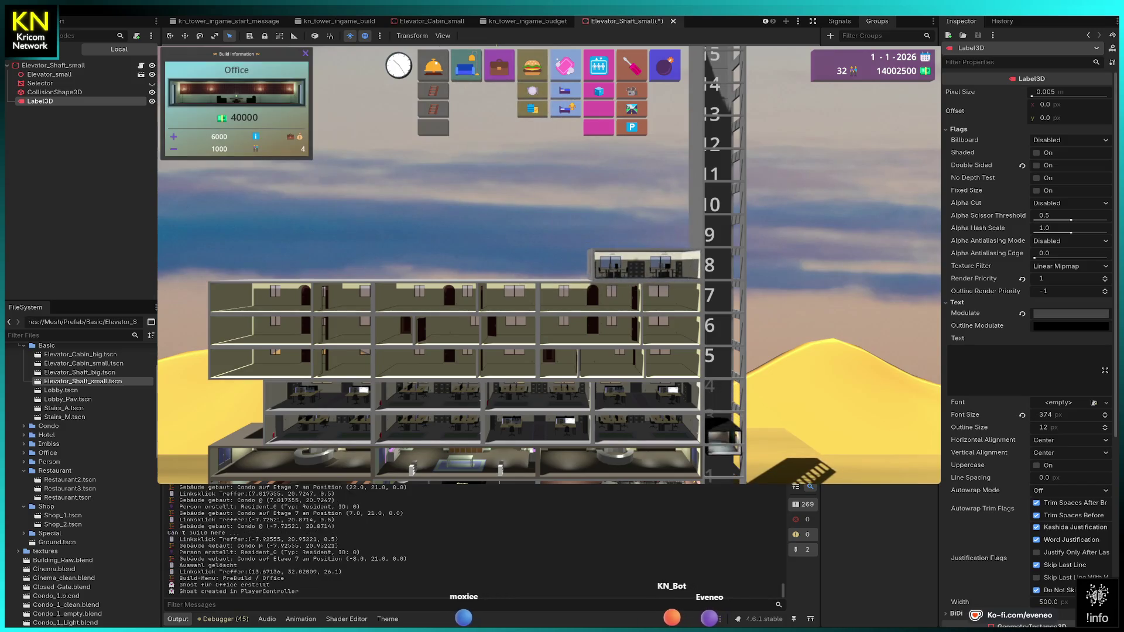
pyautogui.click(644, 266)
pyautogui.click(538, 264)
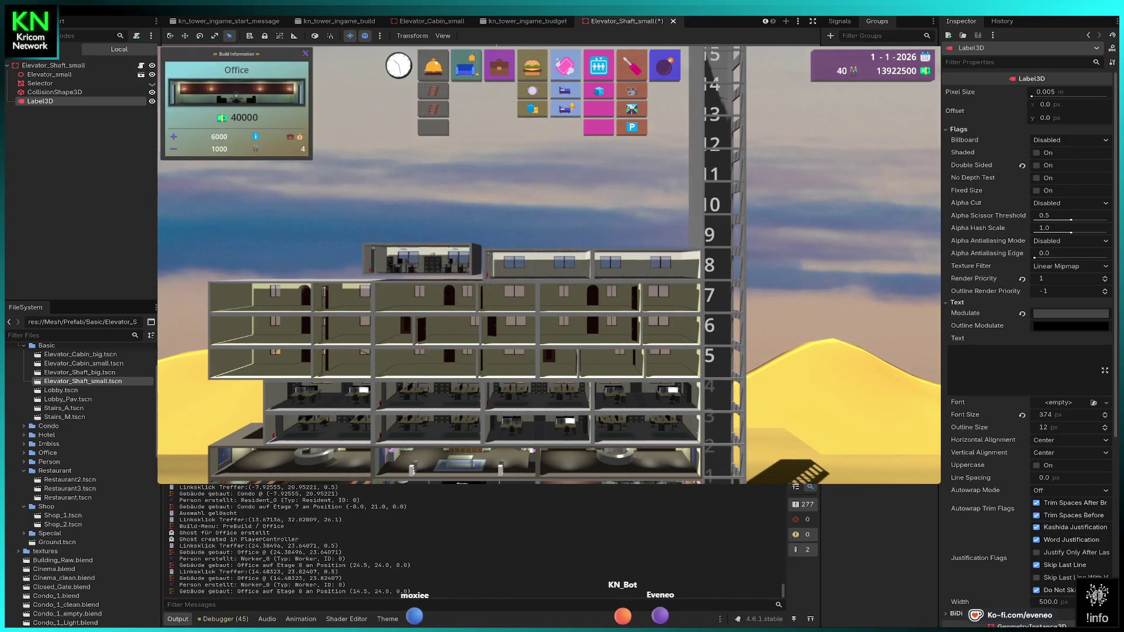
pyautogui.click(319, 265)
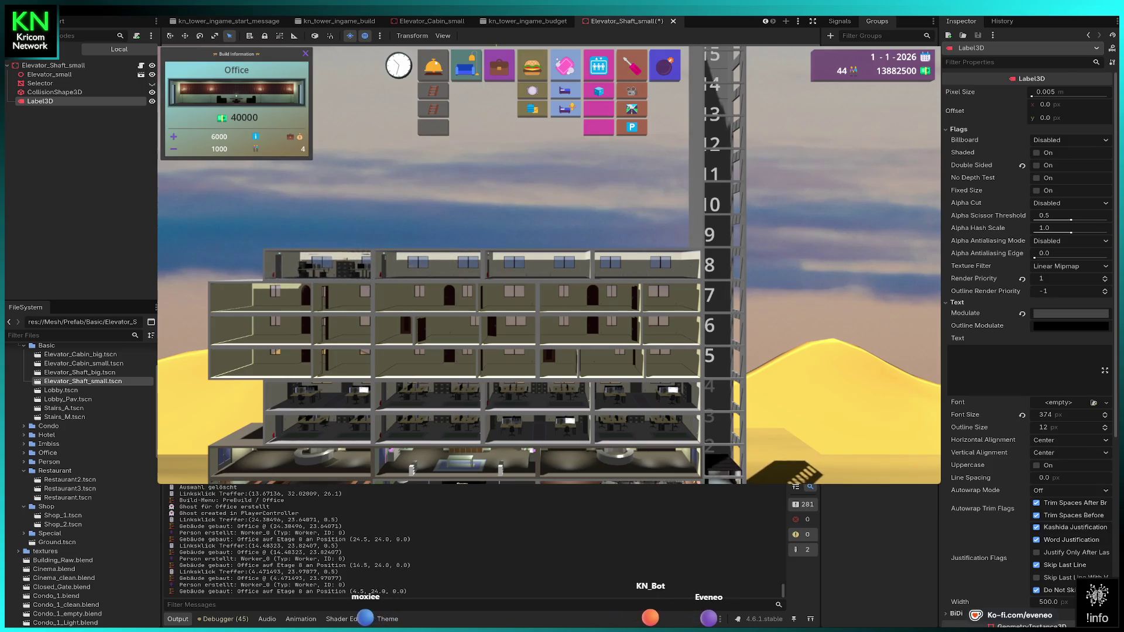
pyautogui.click(270, 265)
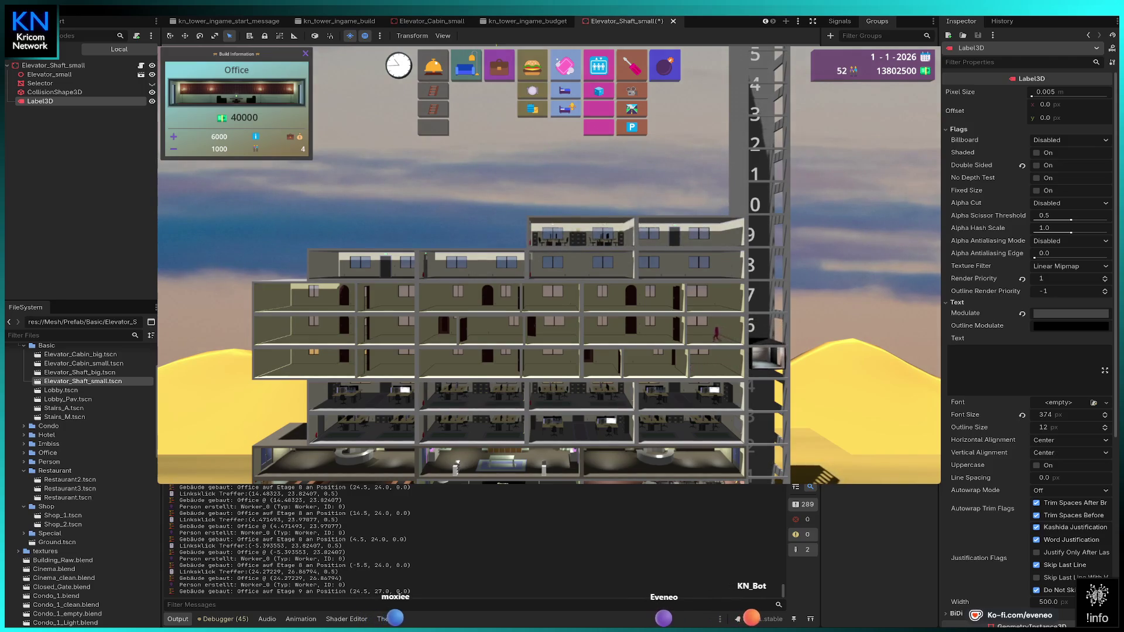
# - Add an office on floor 9 and fill floor 10's slots with offices
pyautogui.click(474, 231)
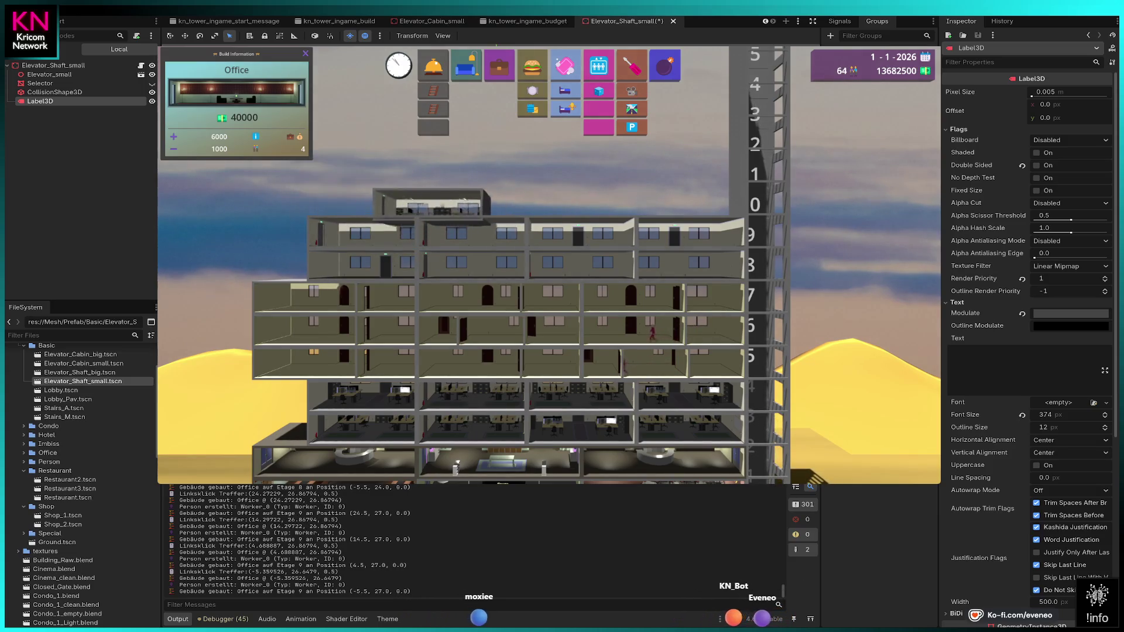
pyautogui.click(691, 197)
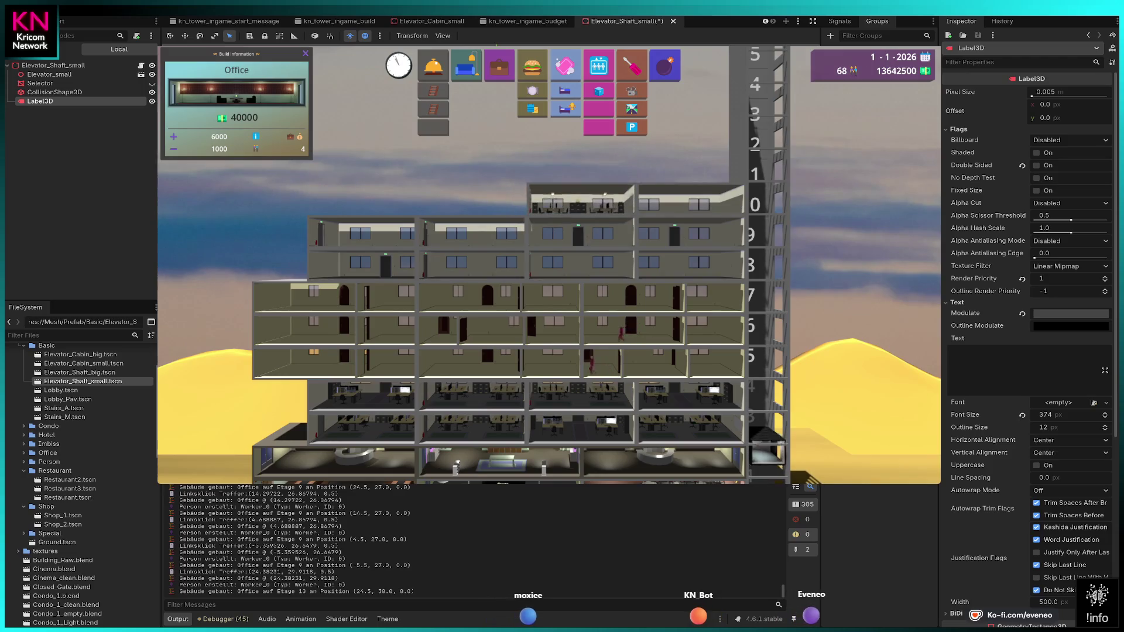
pyautogui.click(574, 199)
pyautogui.click(471, 200)
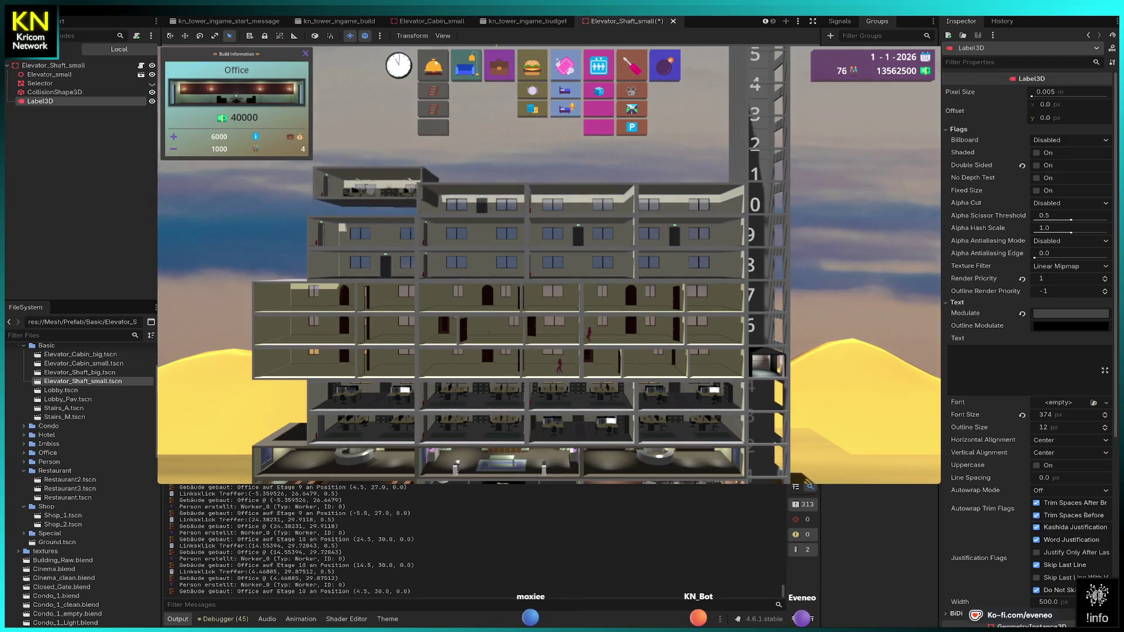
pyautogui.click(363, 199)
pyautogui.click(358, 202)
pyautogui.press('Escape')
pyautogui.scroll(-3, 527, 263)
# - Build several lobbies at ground level extending right of the tower, then stop building
pyautogui.press('d')
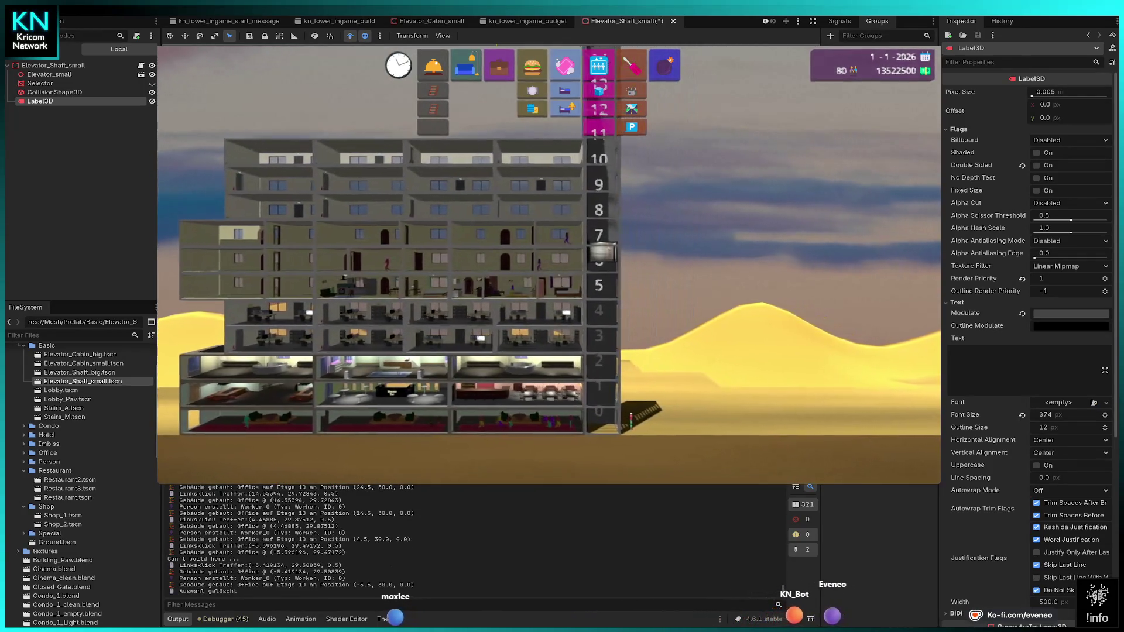
pyautogui.press('d')
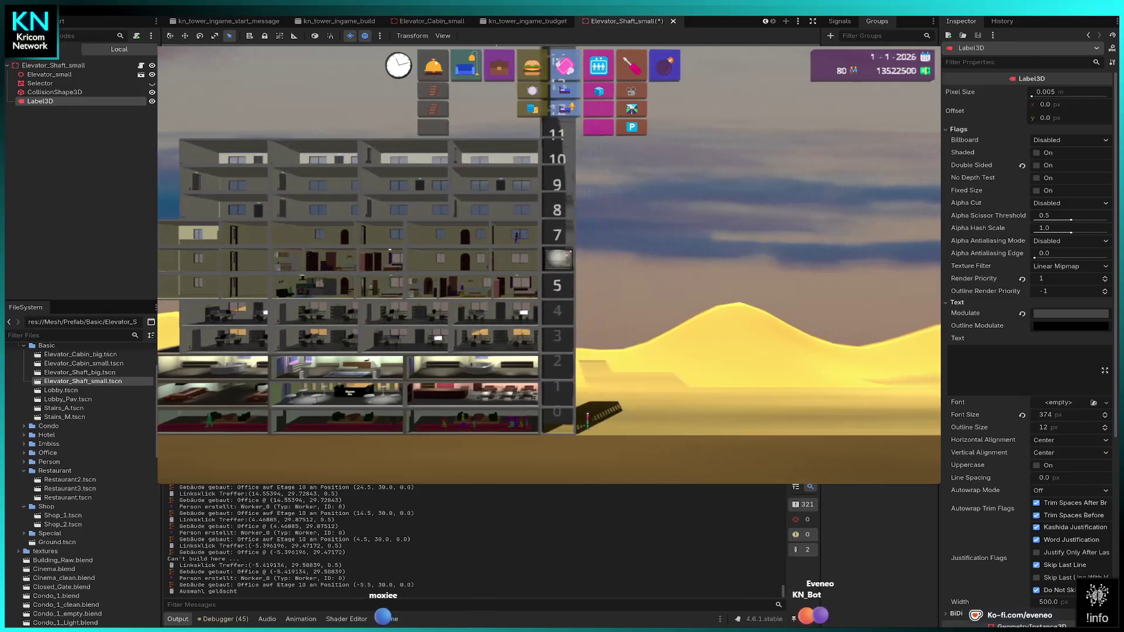
pyautogui.click(433, 65)
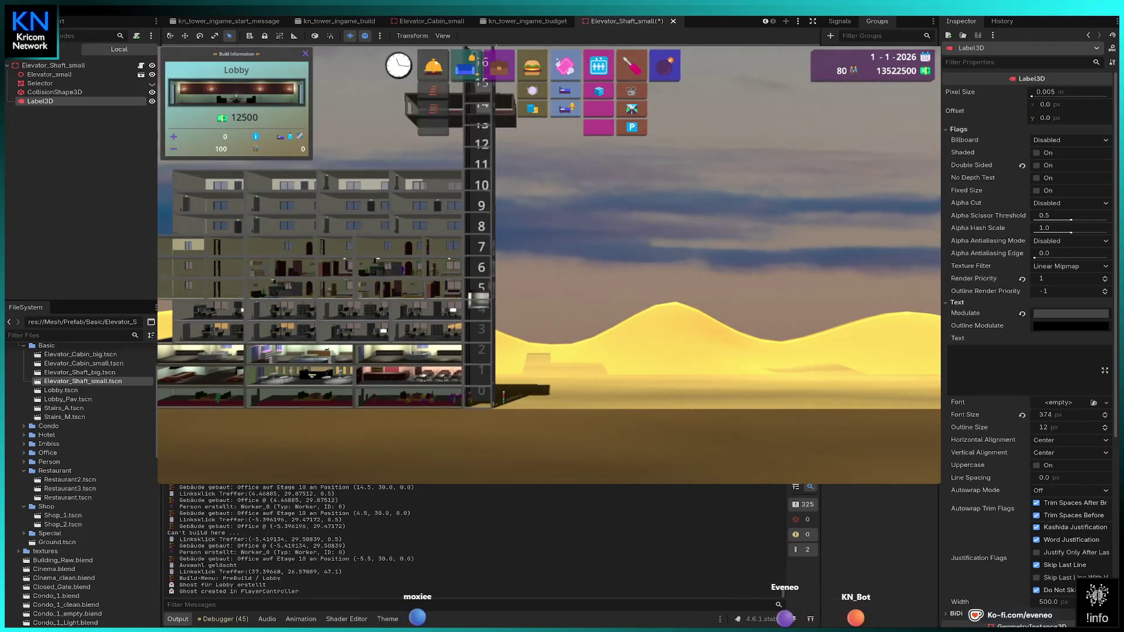
pyautogui.click(646, 372)
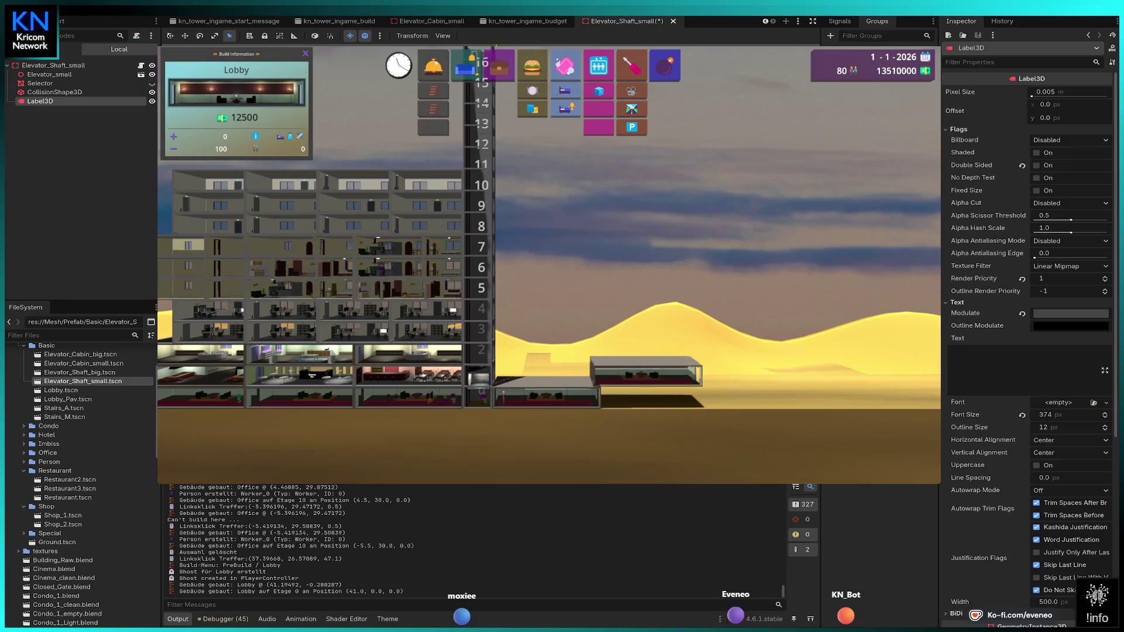
pyautogui.click(654, 393)
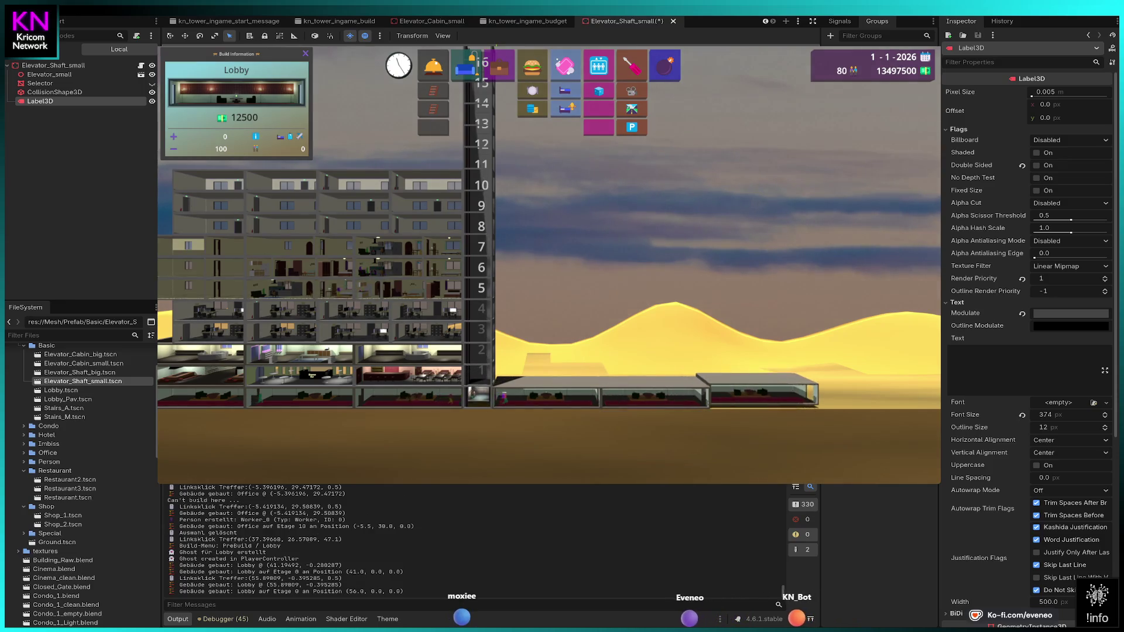
pyautogui.click(761, 397)
pyautogui.click(758, 390)
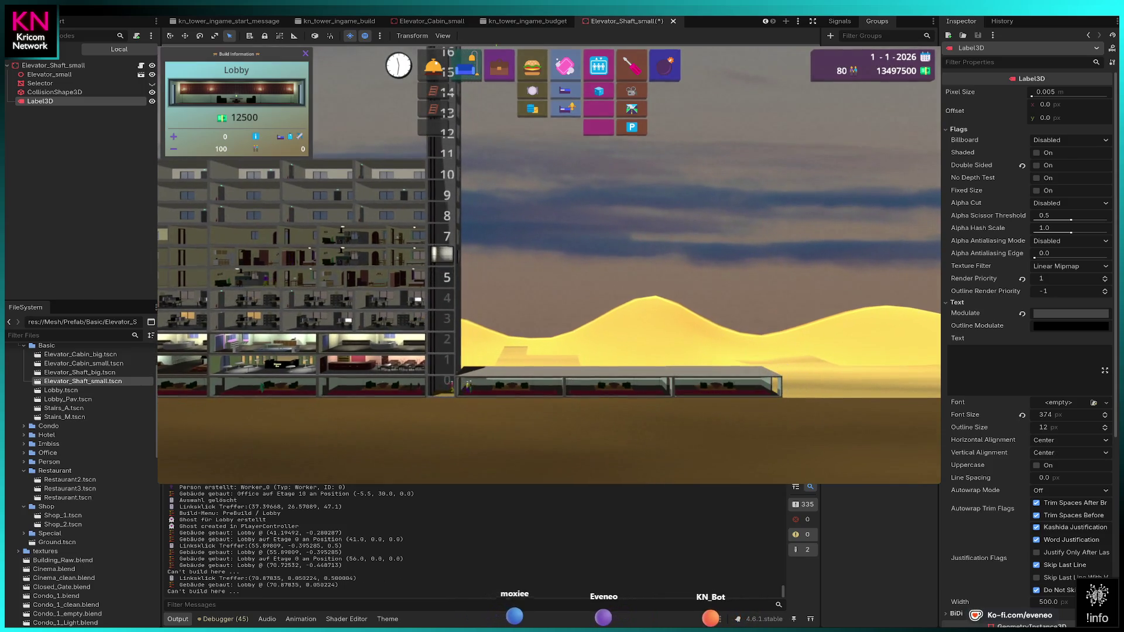
pyautogui.click(756, 389)
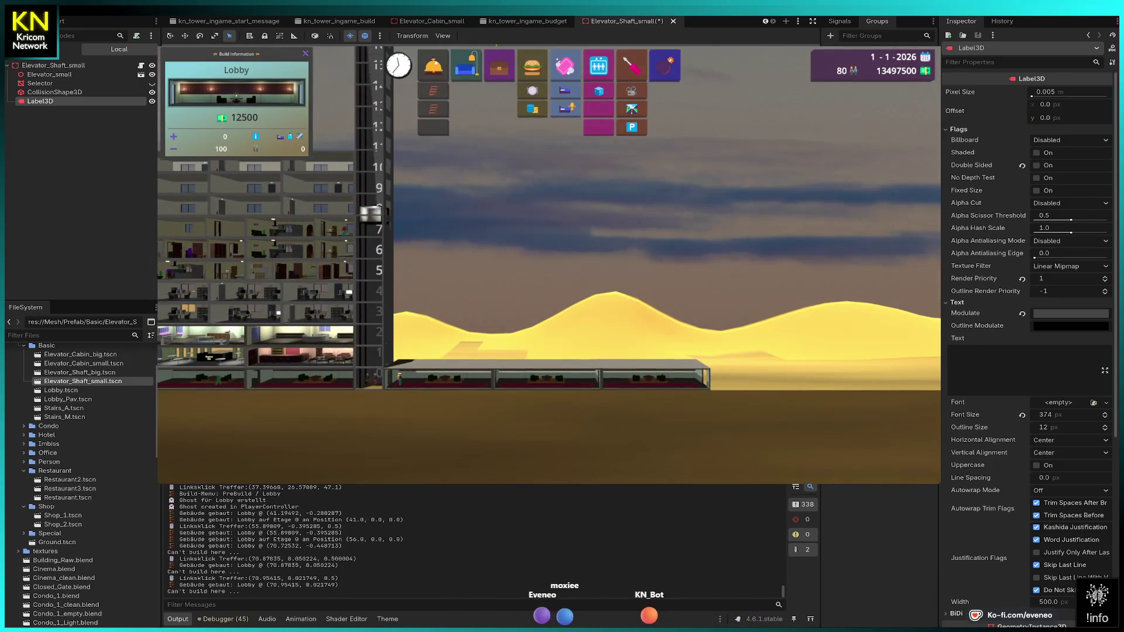
pyautogui.click(647, 352)
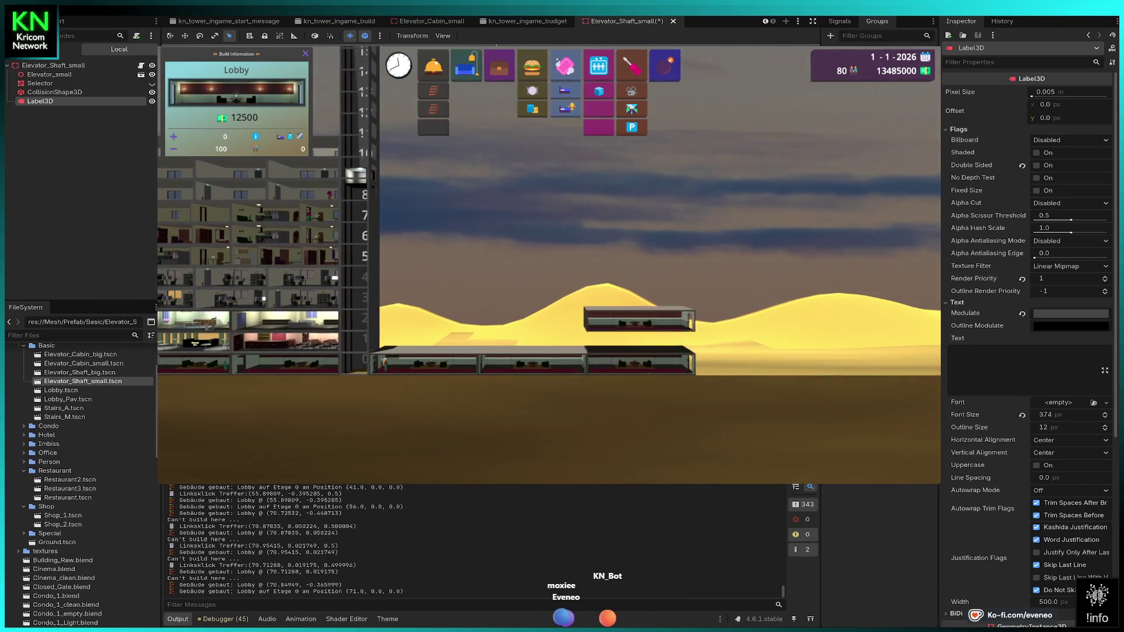
pyautogui.press('Escape')
pyautogui.press('a')
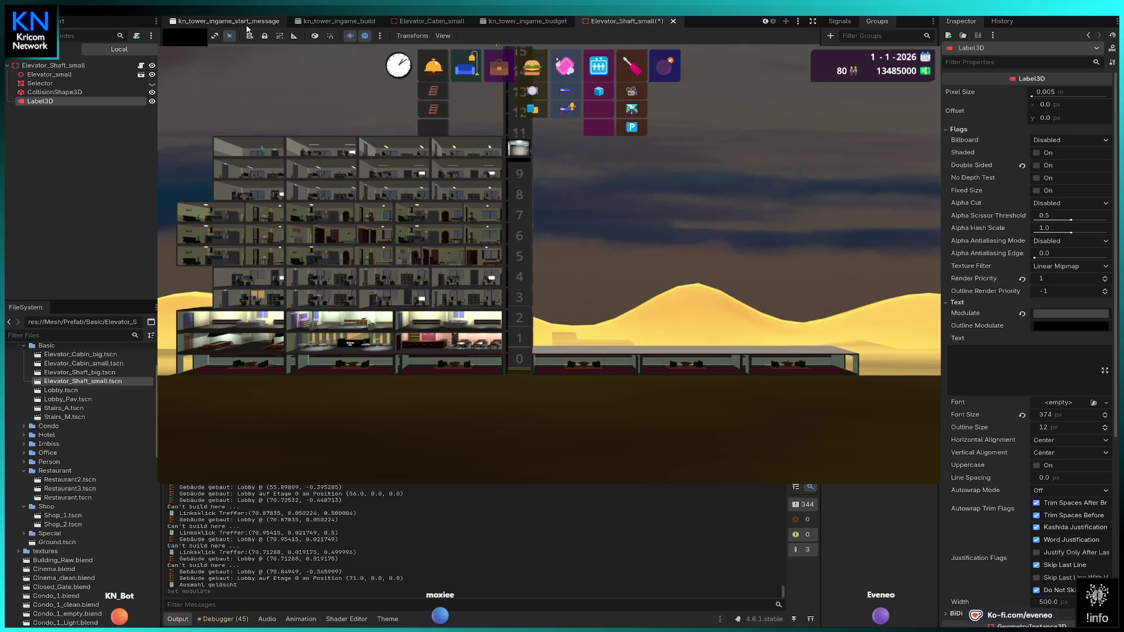
# - Switch to the kn_tower_level_01 scene and fold PlayerView and TimeController
pyautogui.scroll(2, 246, 27)
pyautogui.scroll(2, 323, 27)
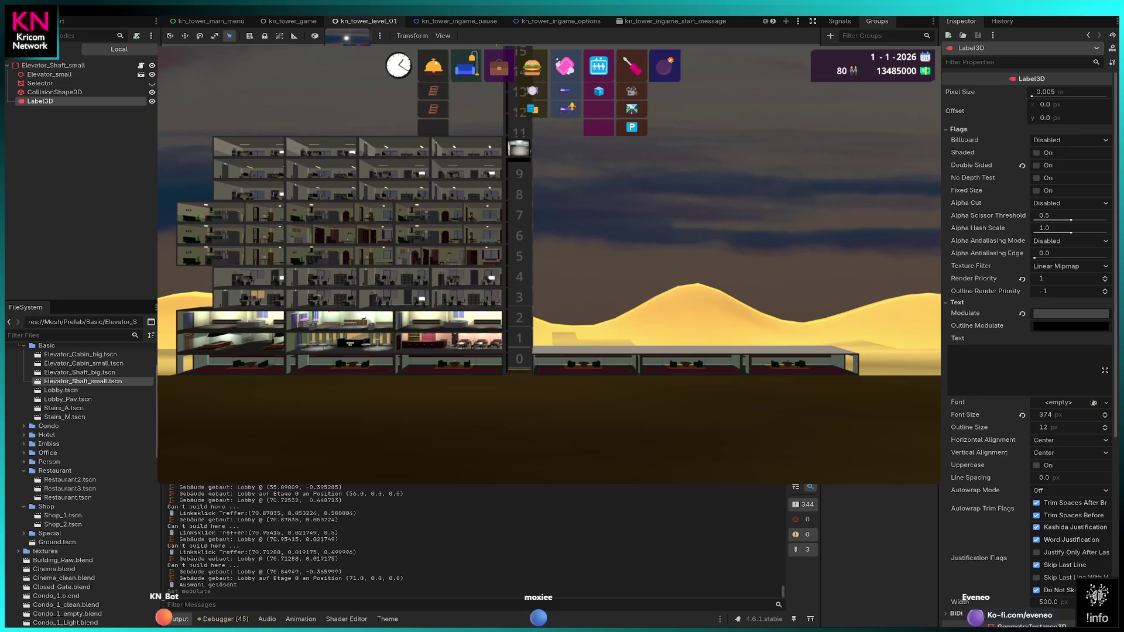
pyautogui.click(369, 21)
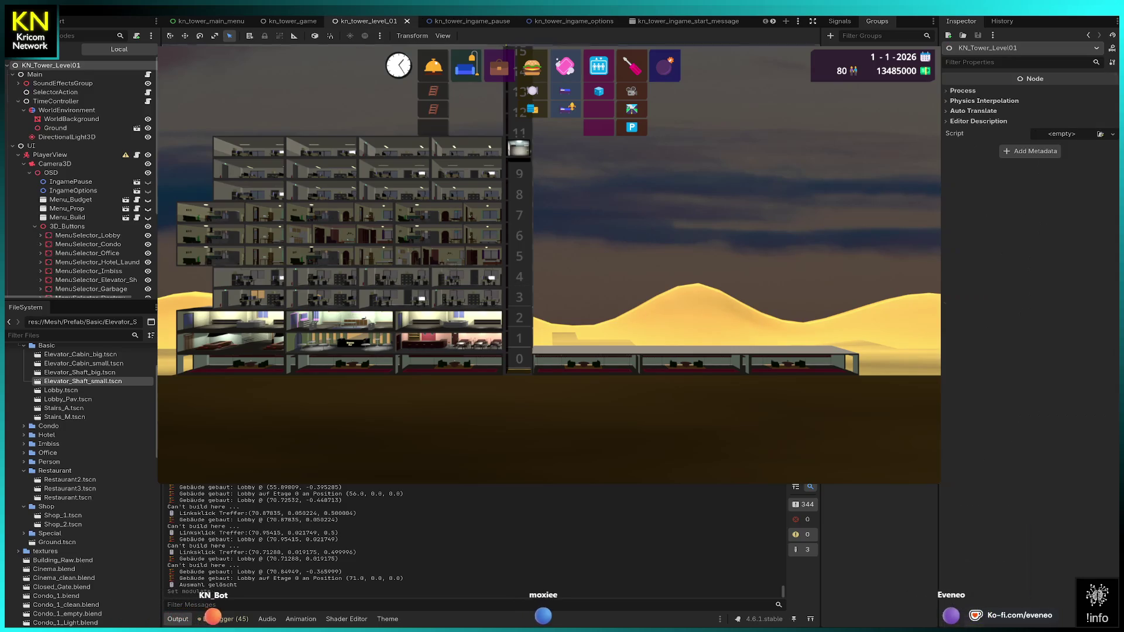
pyautogui.click(17, 155)
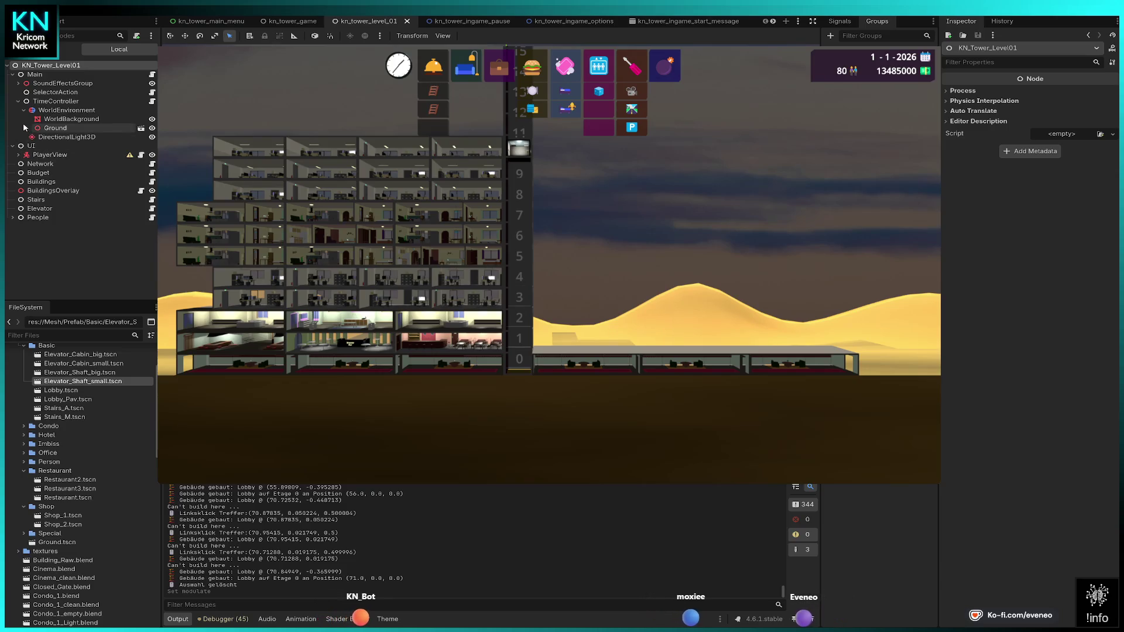
pyautogui.click(18, 102)
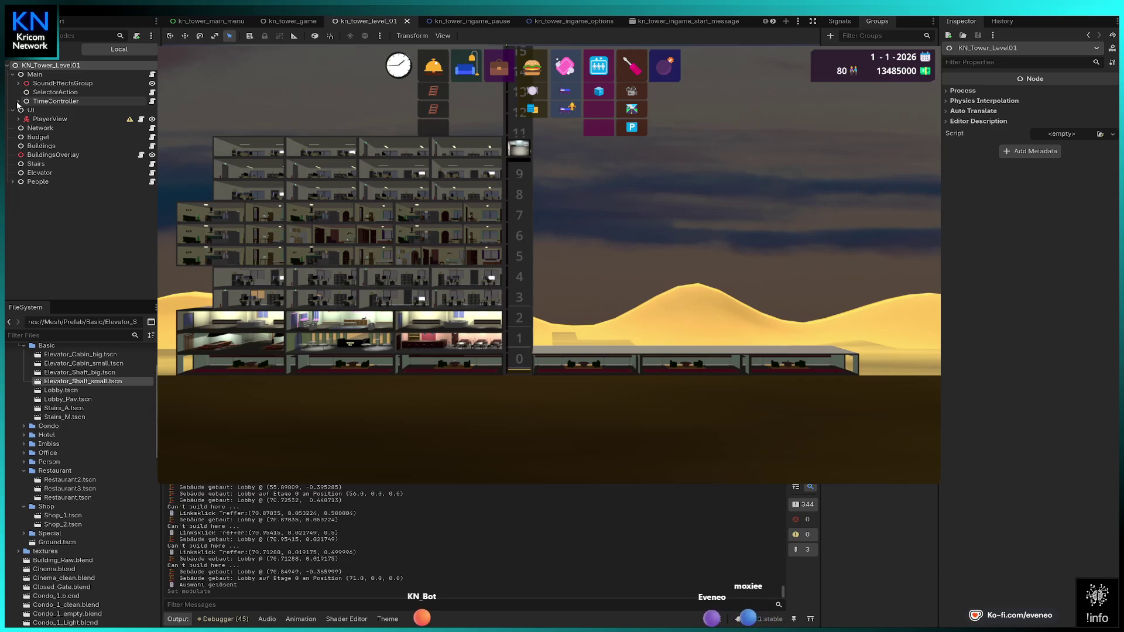
pyautogui.click(18, 101)
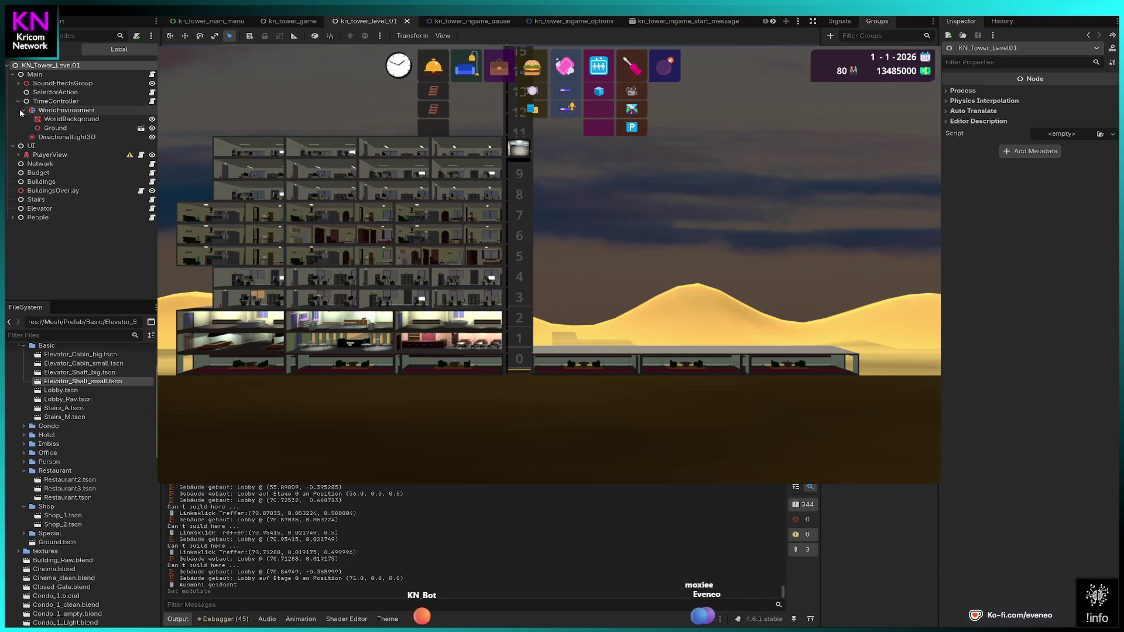
# - Inspect WorldBackground's material, then bring up the GameController.gd script
pyautogui.click(69, 120)
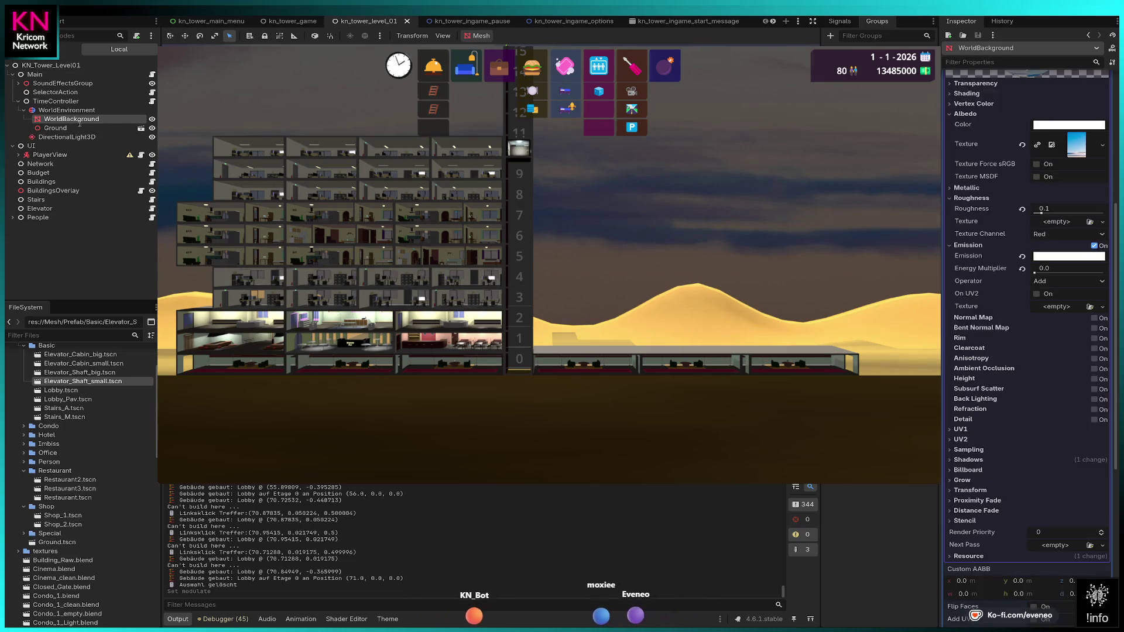
pyautogui.click(19, 103)
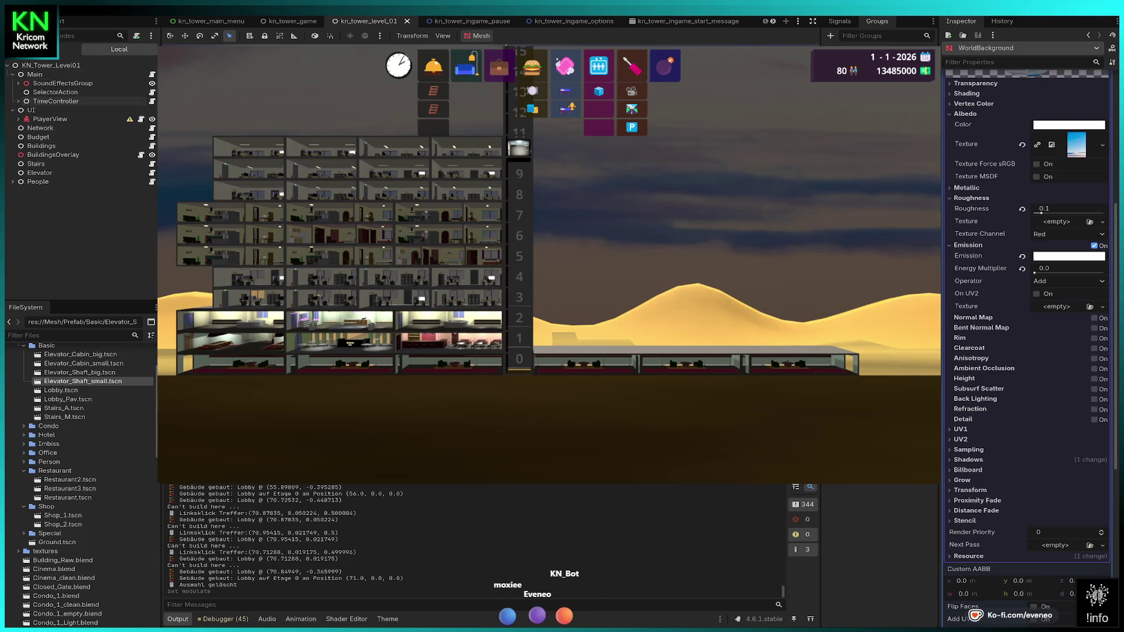
pyautogui.hotkey('ctrl', 'F3')
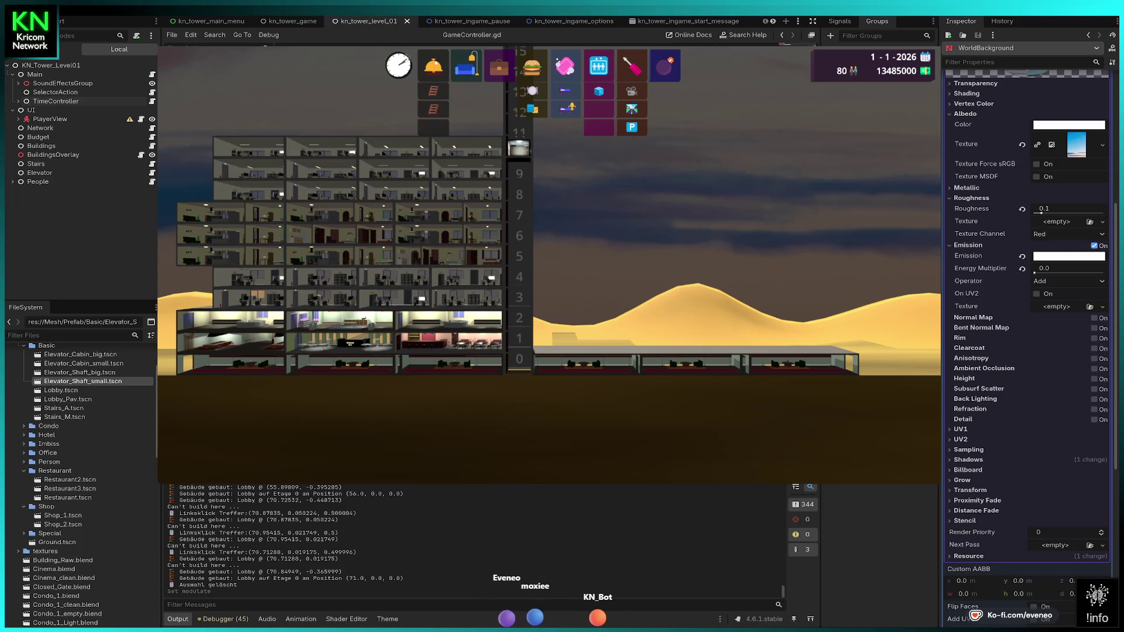